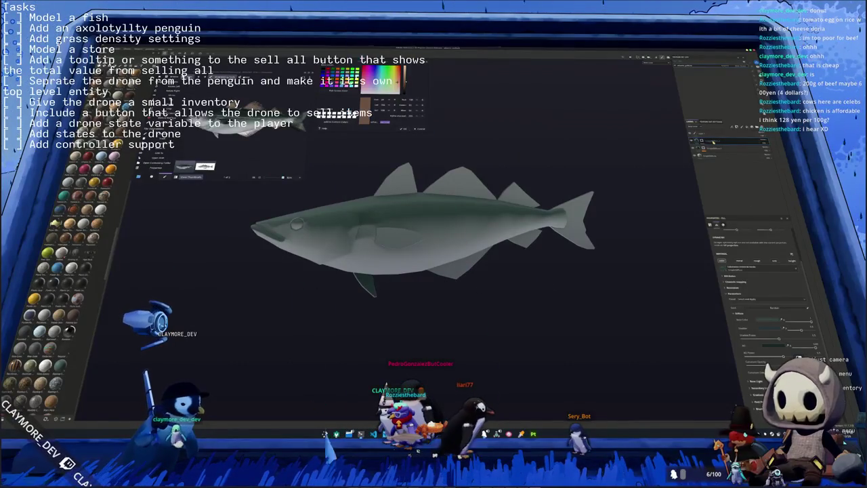
Step: Frame the fish in the viewport and add a new fill layer to its layer stack
left_click(708, 140)
left_click(699, 141)
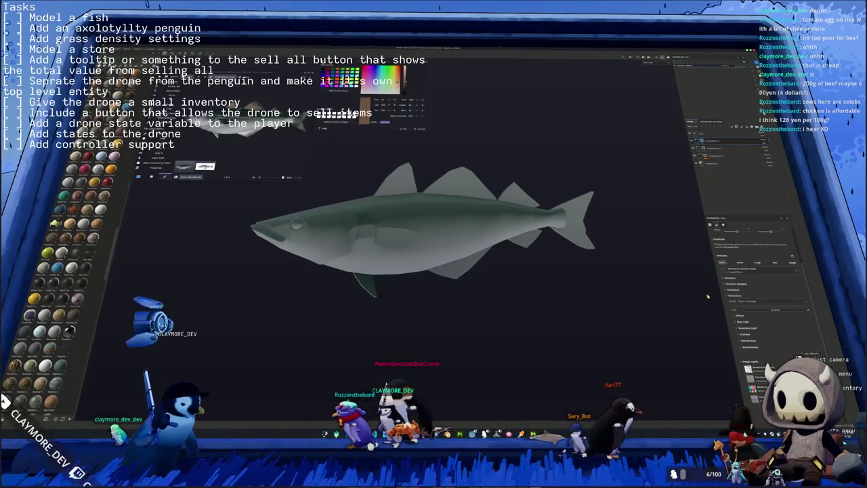
key("f")
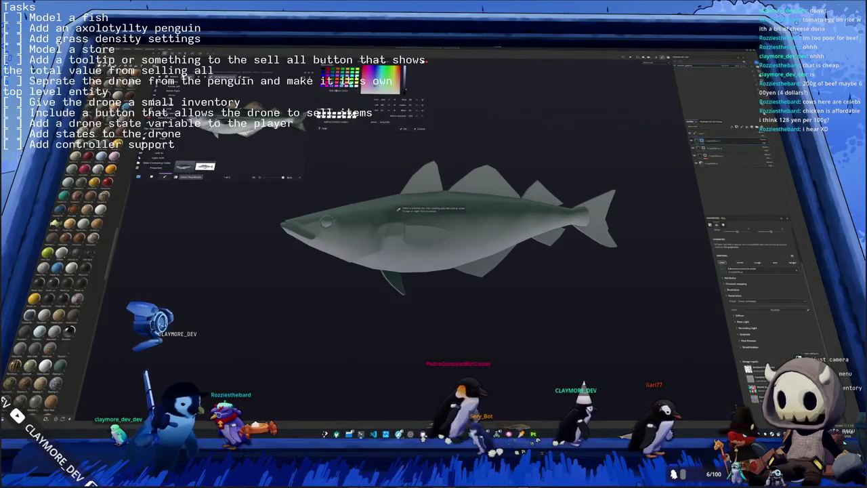
mouse_move(205, 166)
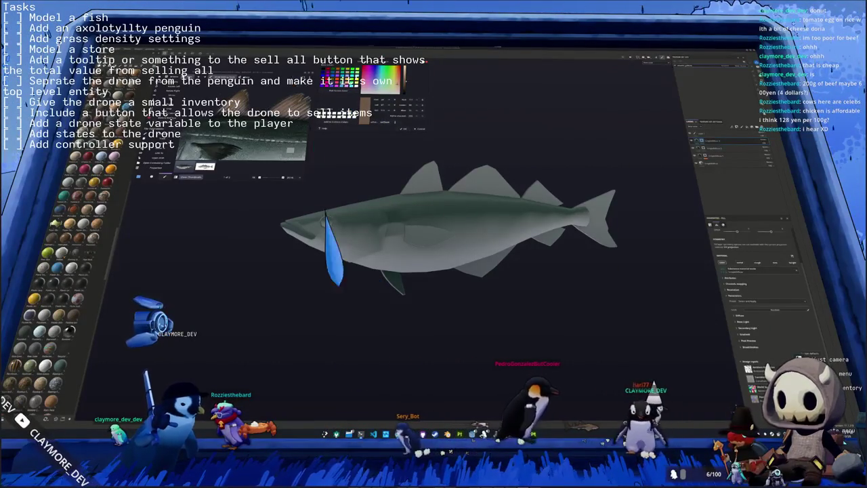
right_click(706, 141)
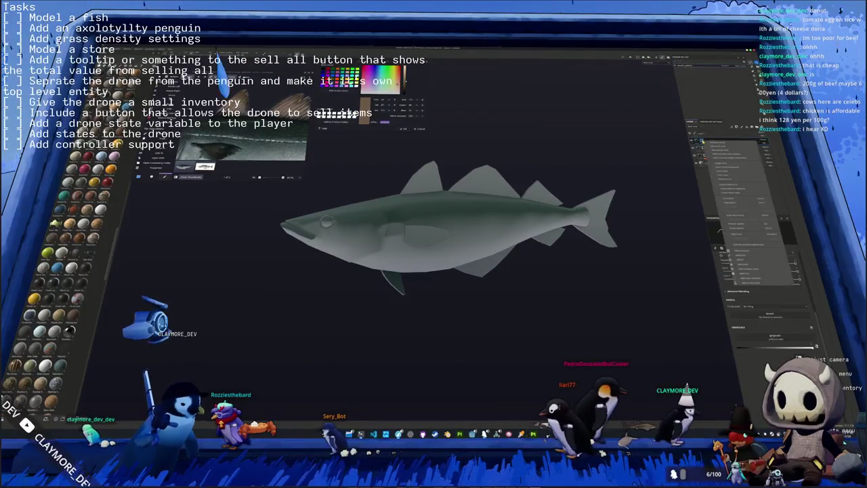
left_click(718, 144)
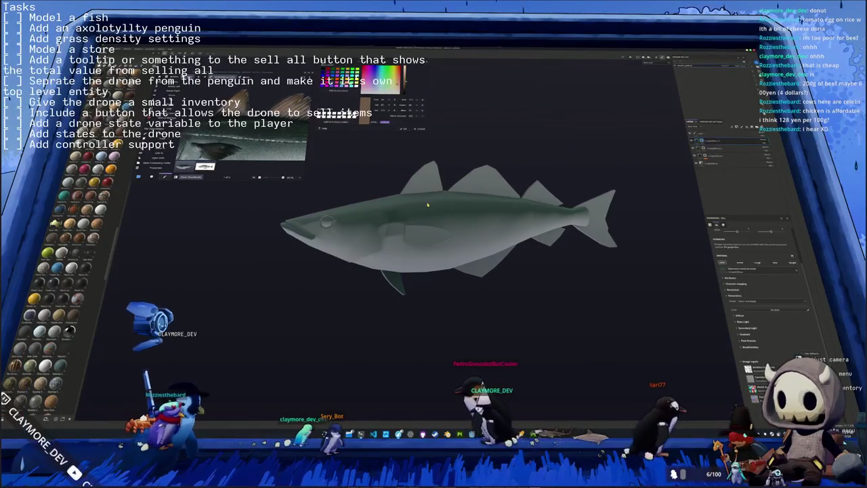
Step: Set the new fill layer's base colour to brown
scroll(431, 193, "up", 2)
middle_click_drag(430, 193, 474, 203)
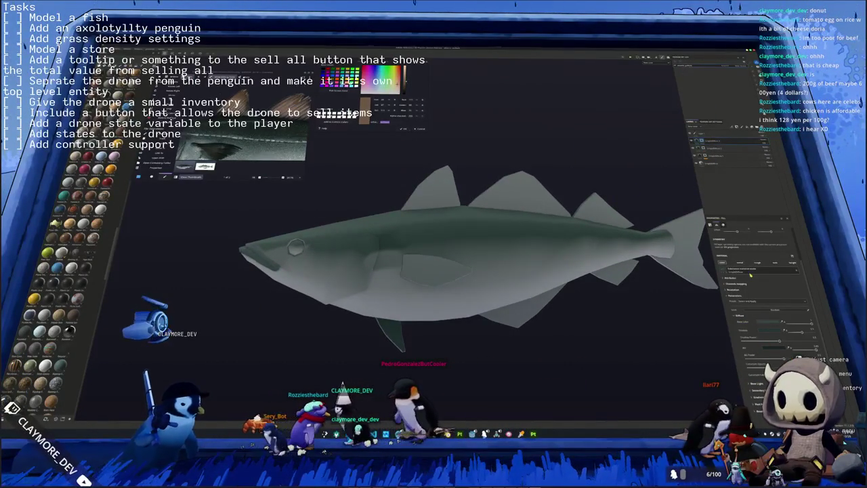
left_click(767, 300)
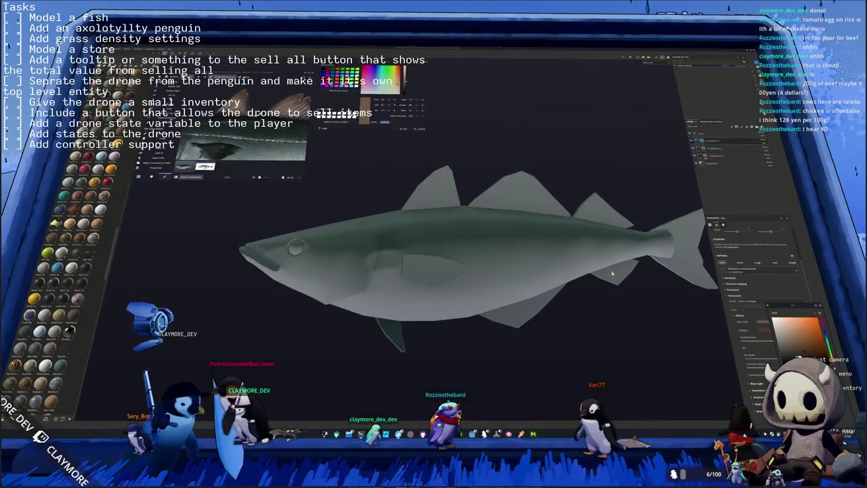
left_click_drag(667, 307, 688, 306, "alt")
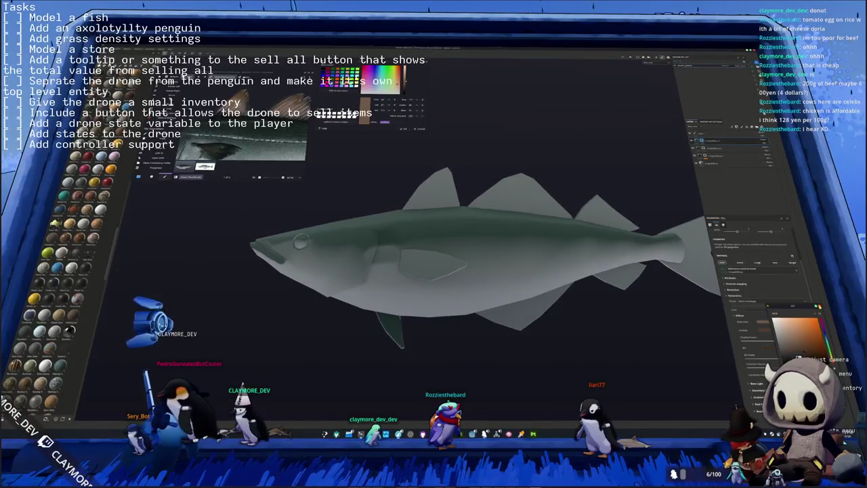
scroll(722, 217, "up", 3)
scroll(722, 217, "up", 3)
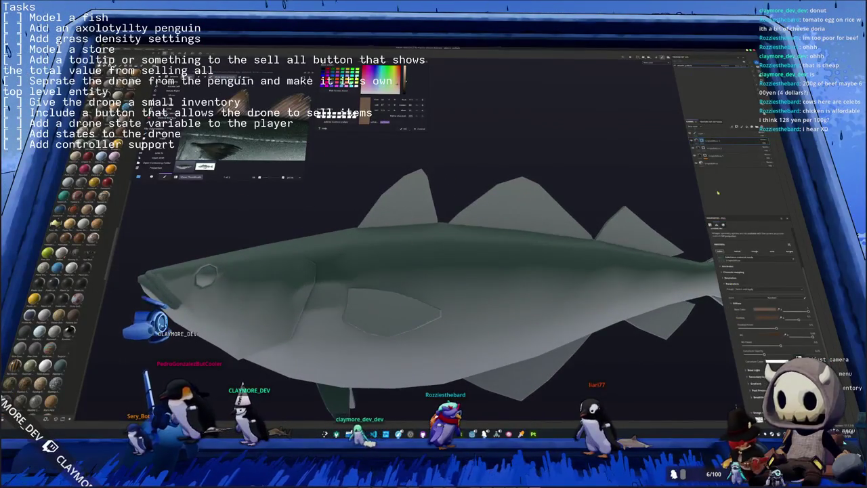
Step: Add a black mask to the fill layer with Polygon Fill in face mode
right_click(705, 141)
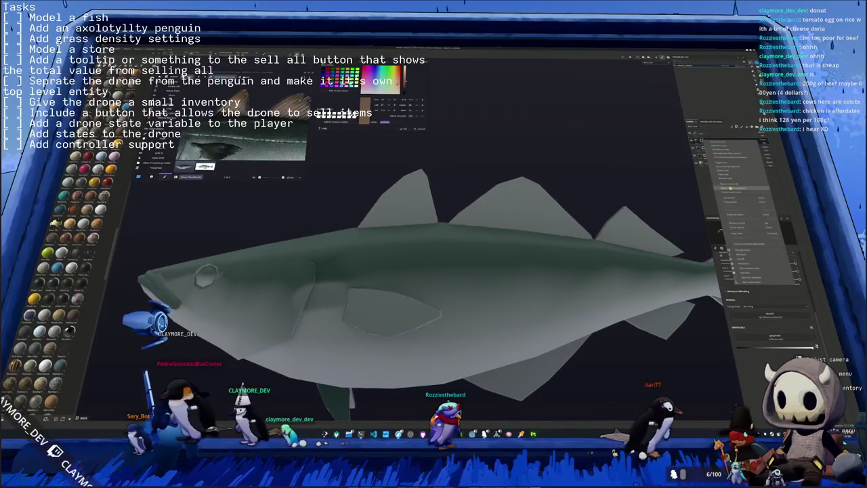
left_click(730, 188)
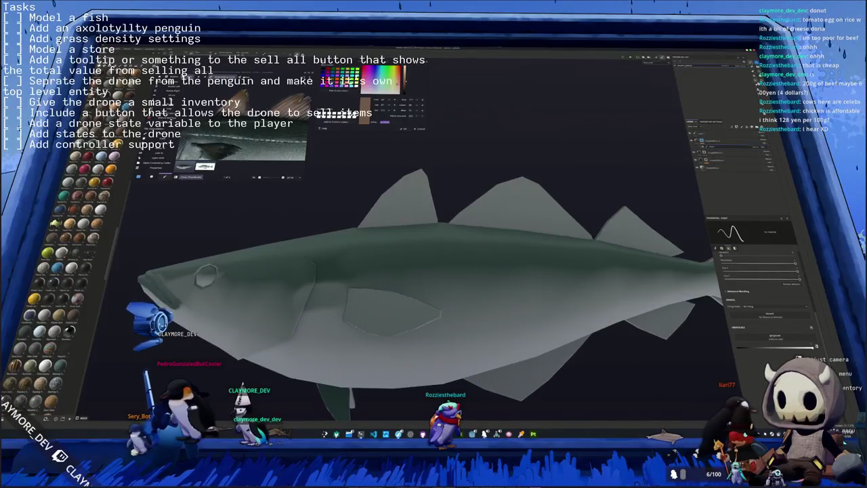
left_click(734, 190)
scroll(515, 271, "down", 3)
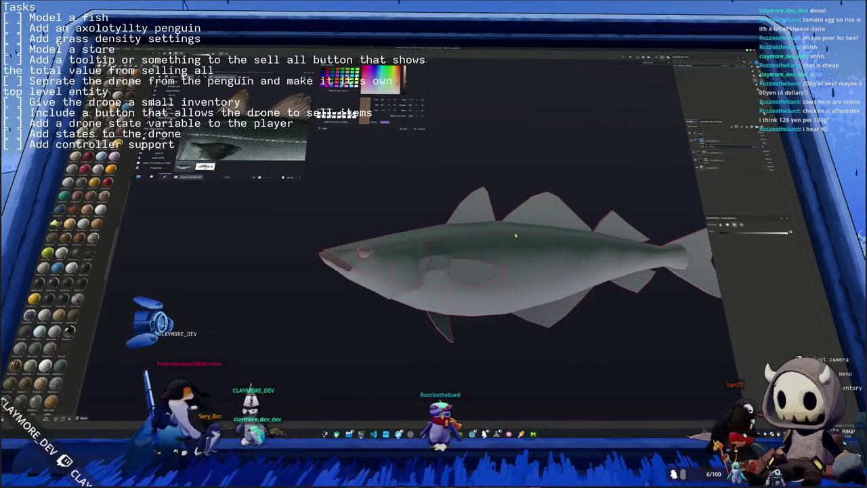
Step: Reveal the brown on the front and second dorsal fins by filling their faces in the mask
left_click(471, 213)
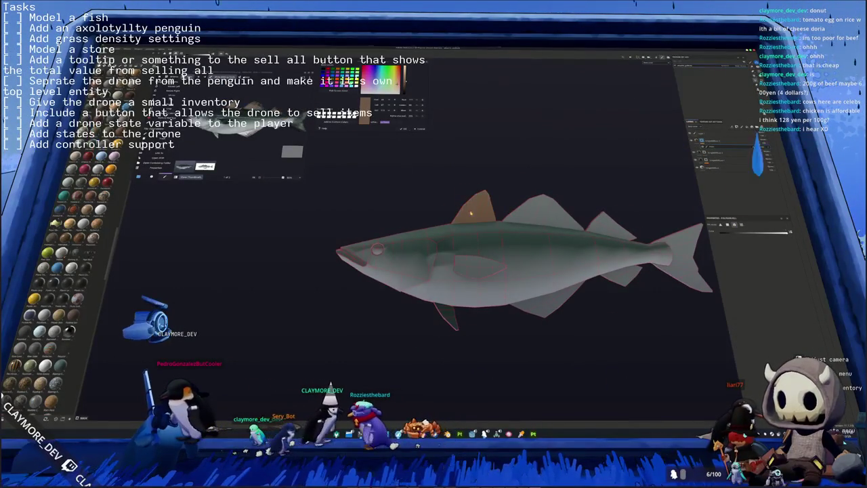
left_click(542, 213, "shift")
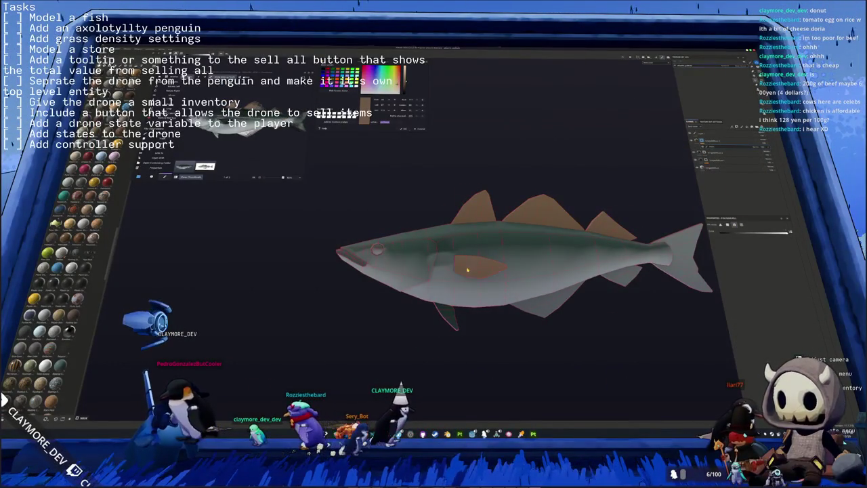
scroll(509, 228, "up", 2)
scroll(375, 163, "up", 2)
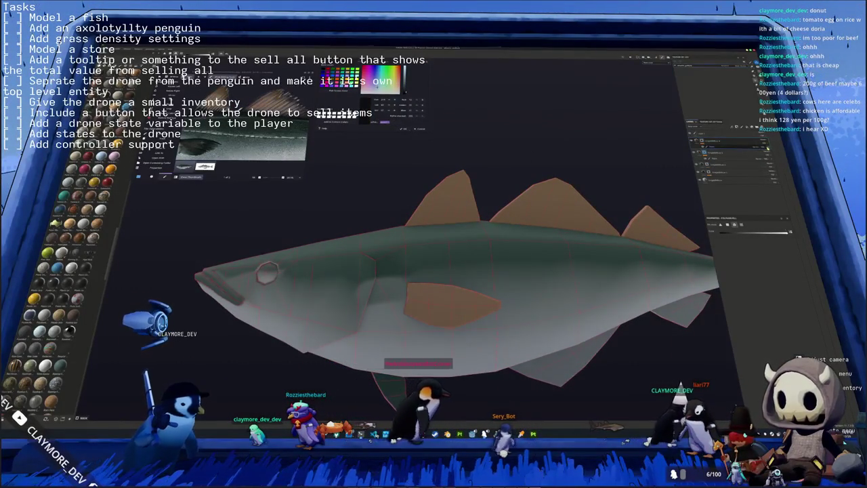
Step: Add another layer and set its colour to blue
right_click(704, 140)
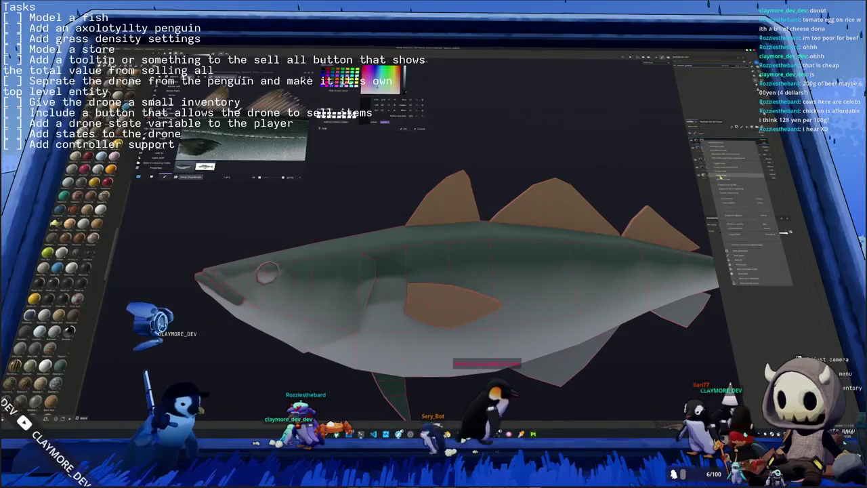
left_click(719, 176)
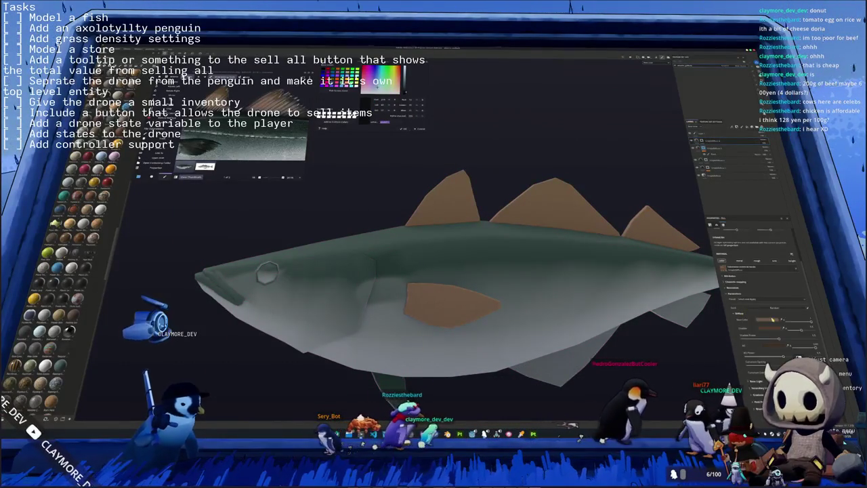
left_click(776, 314)
left_click(822, 338)
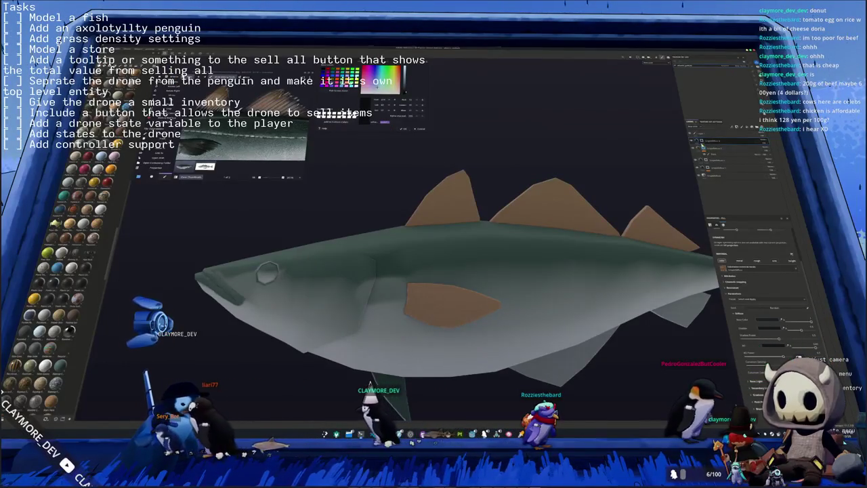
Step: Select the top layer and paint dark shading along the front dorsal fin's base
left_click(723, 140)
scroll(267, 273, "up", 3)
scroll(170, 300, "up", 3)
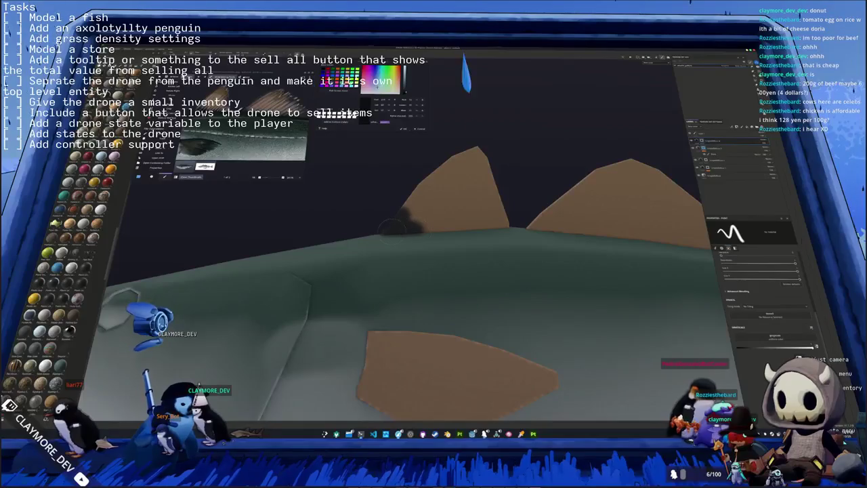
left_click_drag(376, 233, 467, 315, "alt")
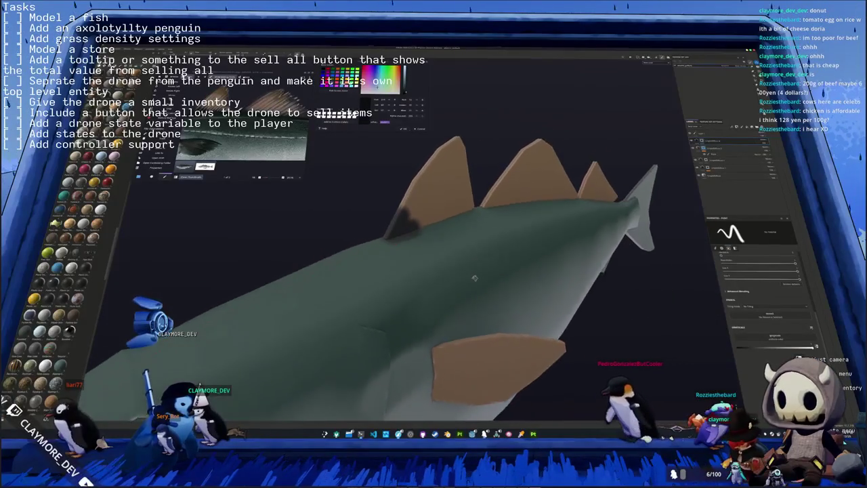
scroll(406, 285, "up", 2)
scroll(386, 271, "up", 2)
scroll(378, 263, "up", 2)
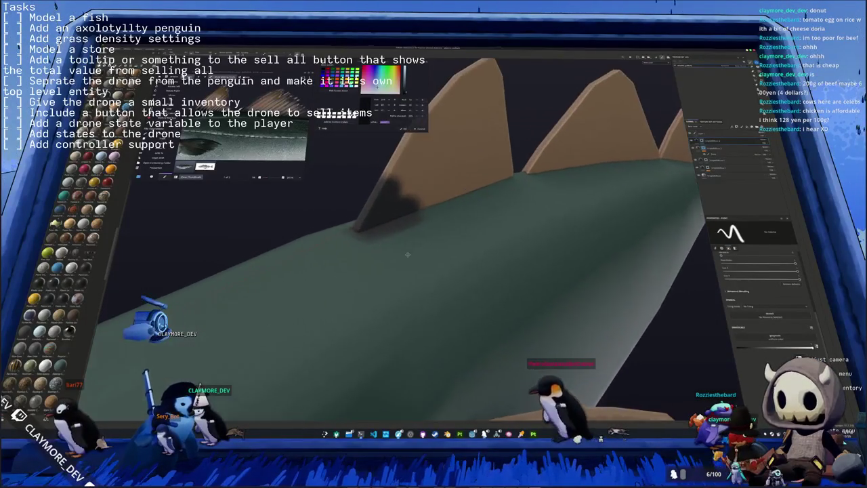
scroll(377, 264, "up", 2)
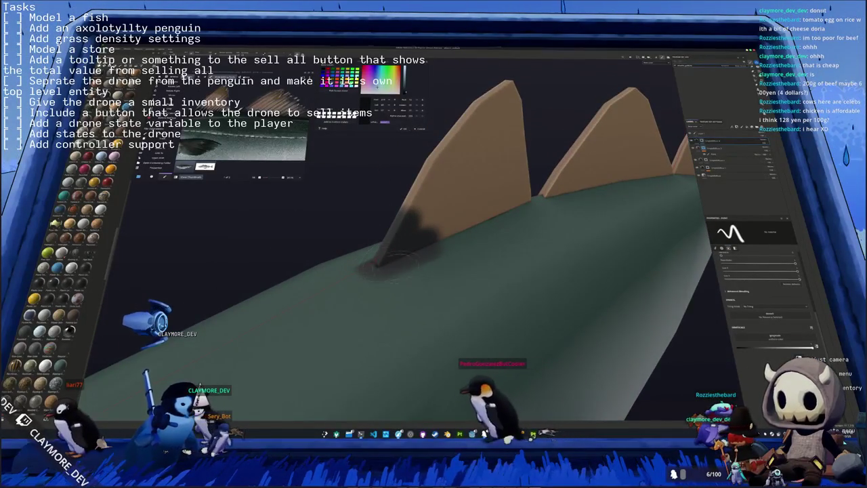
left_click_drag(383, 264, 354, 242, "alt")
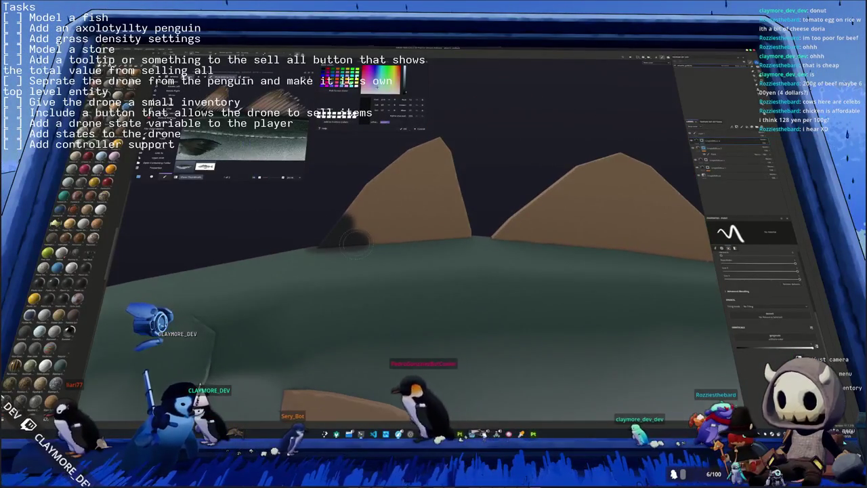
left_click_drag(354, 238, 379, 234)
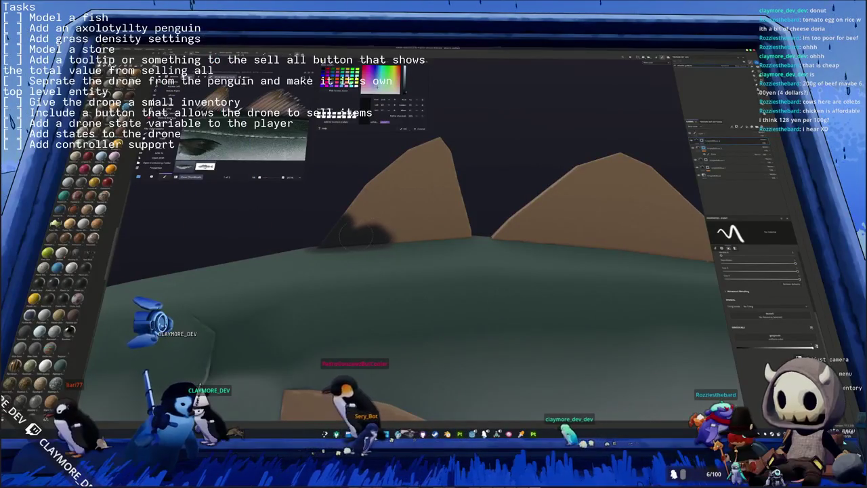
left_click_drag(386, 237, 424, 238)
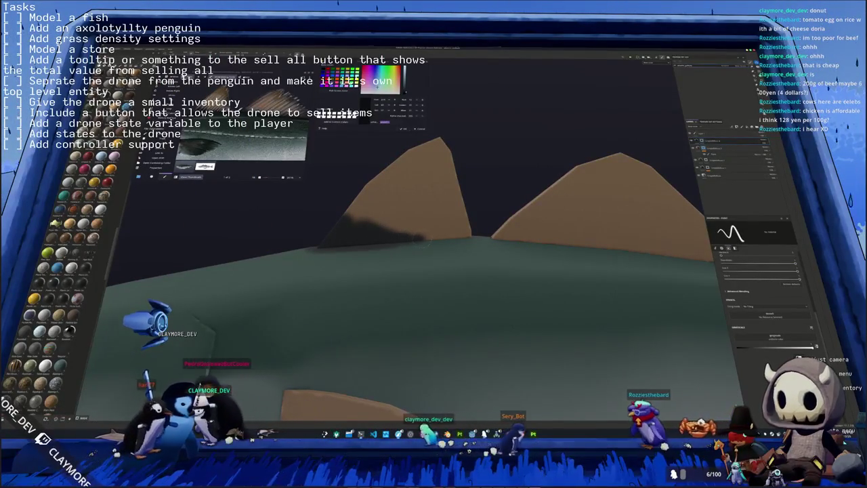
Step: Orbit around the fins to inspect the new dark shading
middle_click_drag(418, 239, 372, 262)
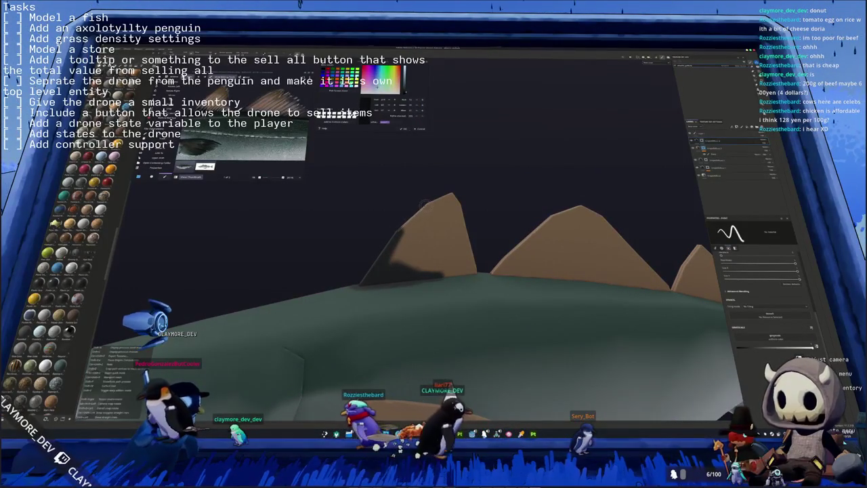
middle_click_drag(433, 271, 474, 257)
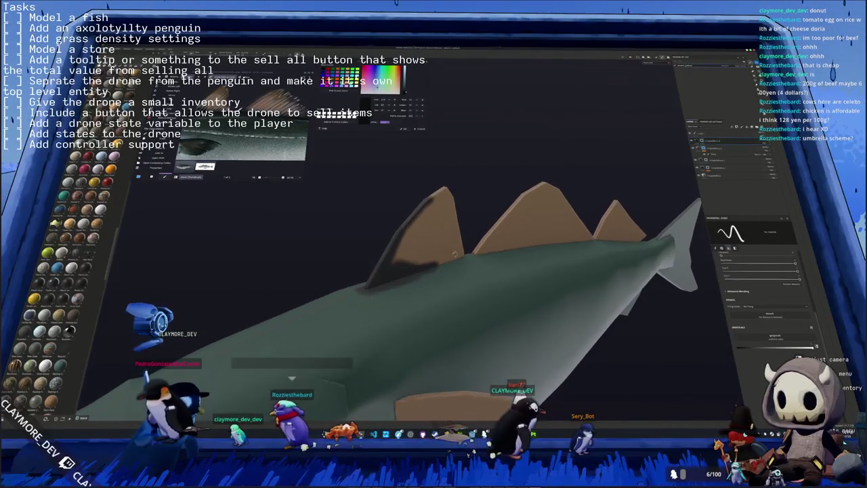
left_click_drag(427, 203, 413, 256, "alt")
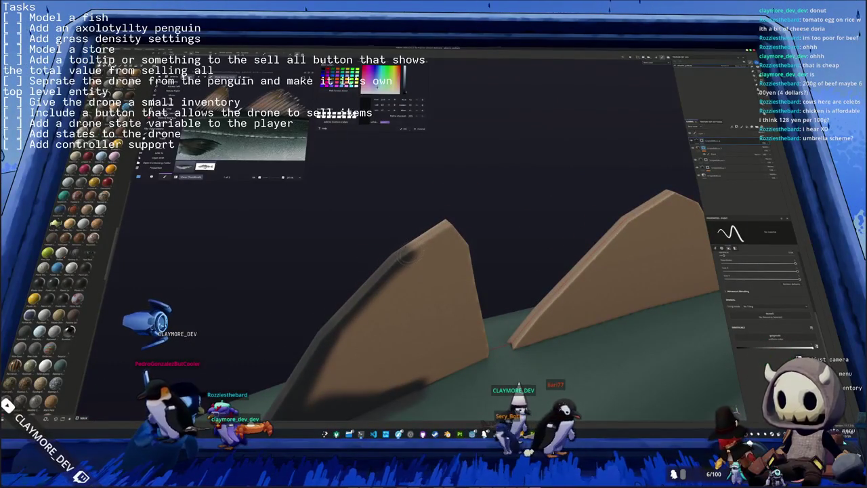
mouse_move(406, 251)
left_mouse_down("alt")
mouse_move(398, 275)
mouse_move(362, 272)
left_mouse_up("alt")
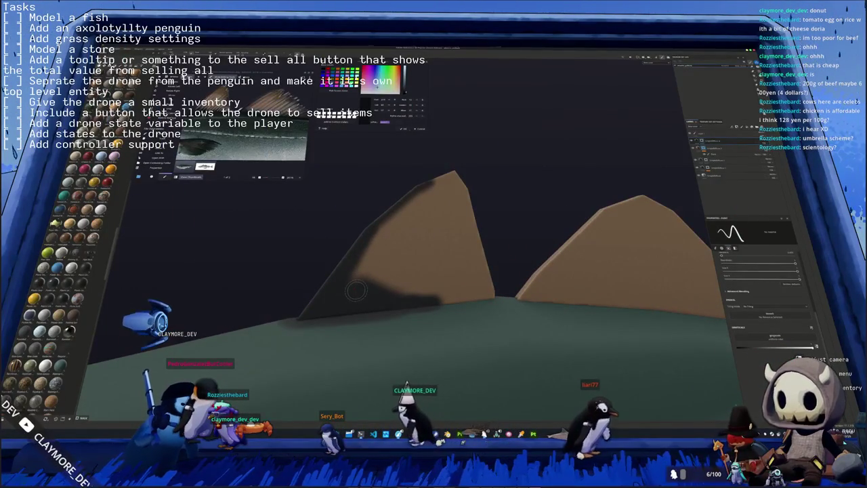
mouse_move(342, 288)
left_mouse_down("alt")
mouse_move(328, 281)
mouse_move(360, 280)
left_mouse_up("alt")
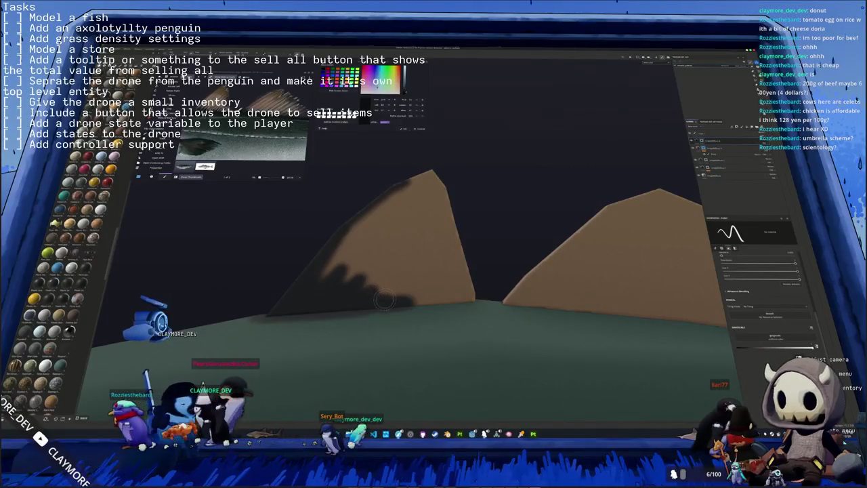
left_click_drag(383, 298, 392, 275, "alt")
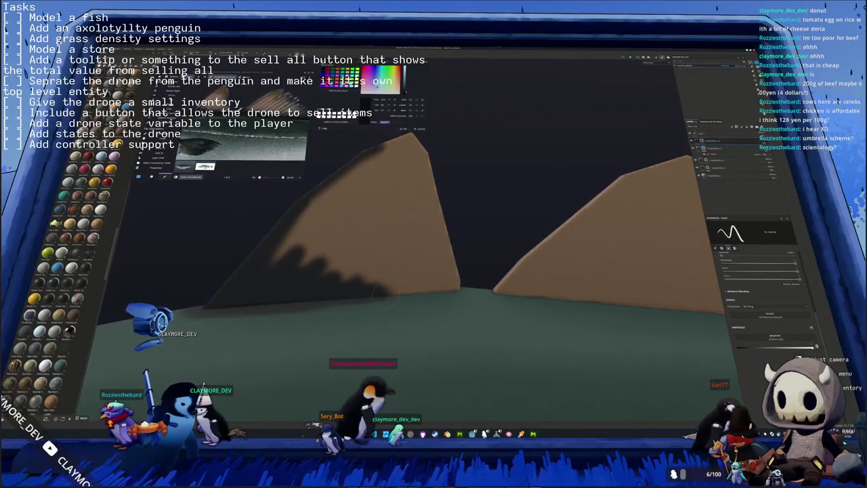
mouse_move(439, 291)
left_mouse_down("alt")
mouse_move(402, 293)
mouse_move(501, 283)
mouse_move(437, 273)
mouse_move(477, 272)
mouse_move(504, 289)
left_mouse_up("alt")
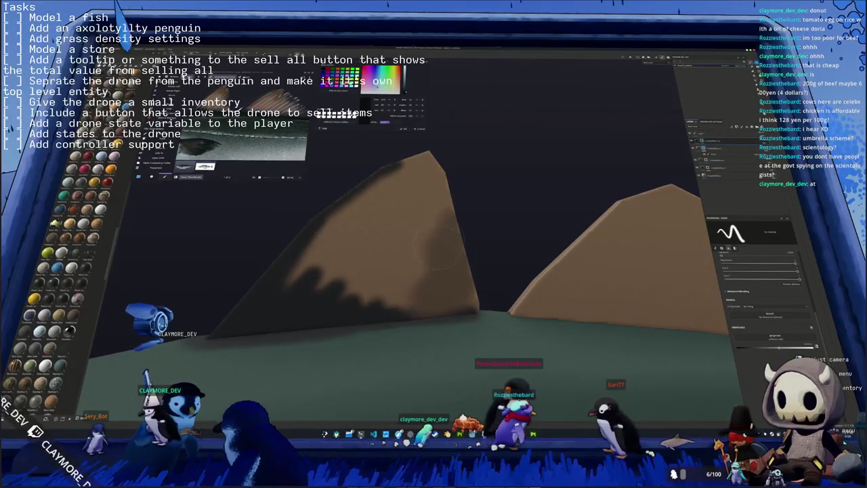
Step: Paint a dark smudge on the upper dorsal fin, then undo two strokes
left_click_drag(436, 251, 444, 179)
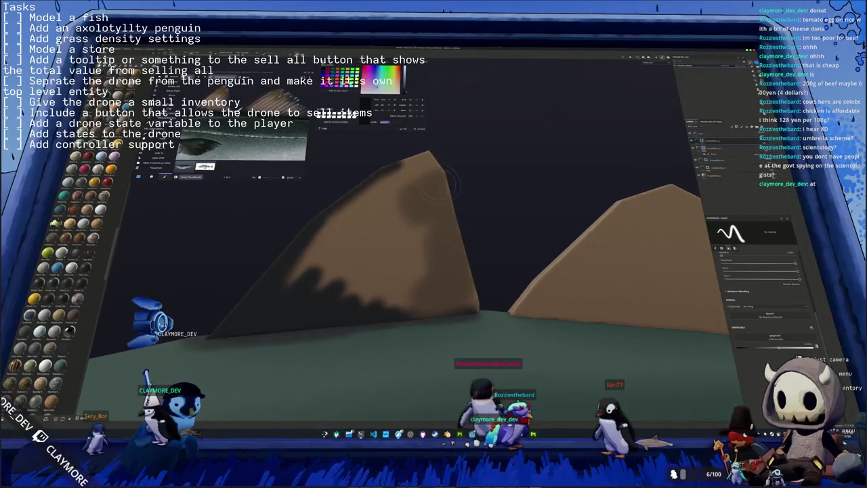
scroll(462, 200, "down", 5)
mouse_move(463, 200)
left_mouse_down("alt")
mouse_move(492, 254)
mouse_move(431, 247)
left_mouse_up("alt")
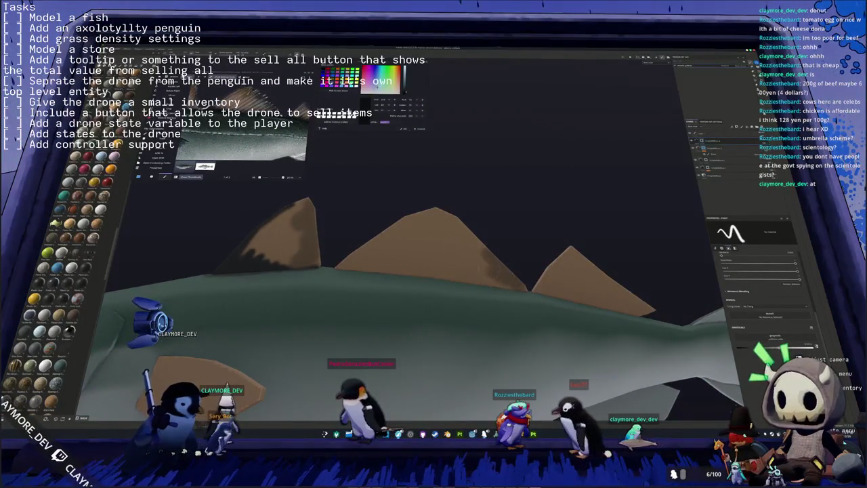
key("ctrl+z")
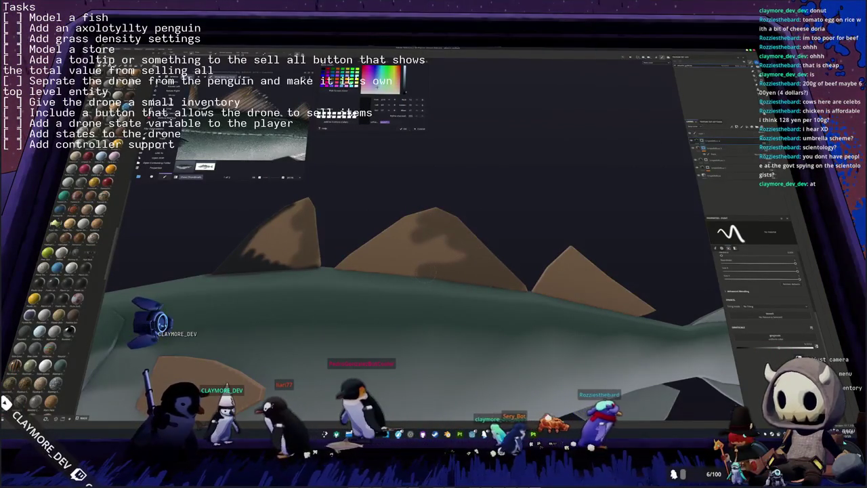
key("ctrl+z")
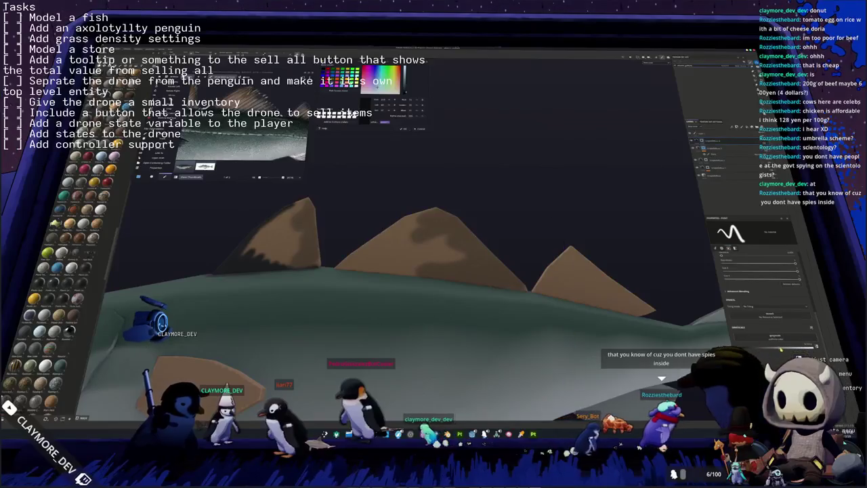
Step: Rework the middle dorsal fin, covering old shading with brown and adding a dark patch
middle_click_drag(636, 271, 381, 250)
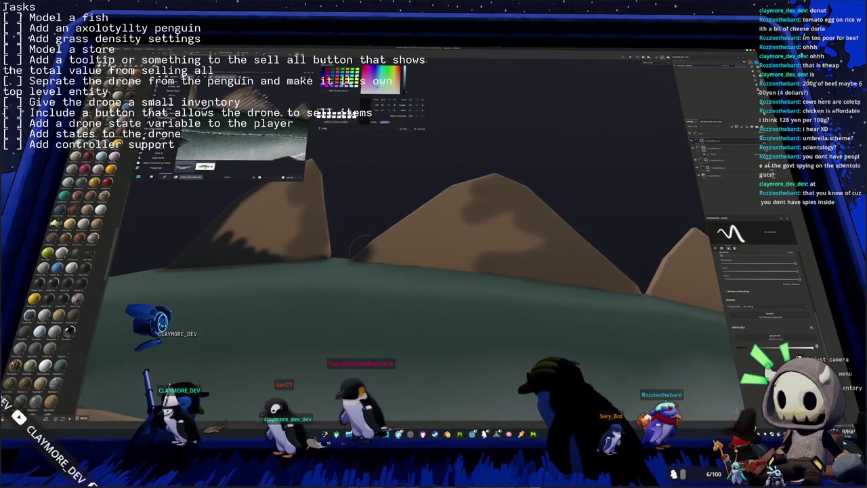
middle_click_drag(480, 174, 467, 173)
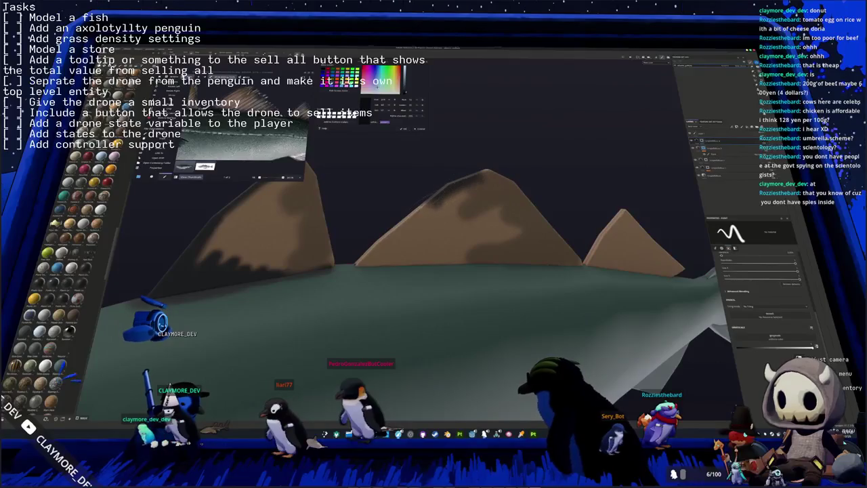
left_click_drag(382, 229, 359, 252)
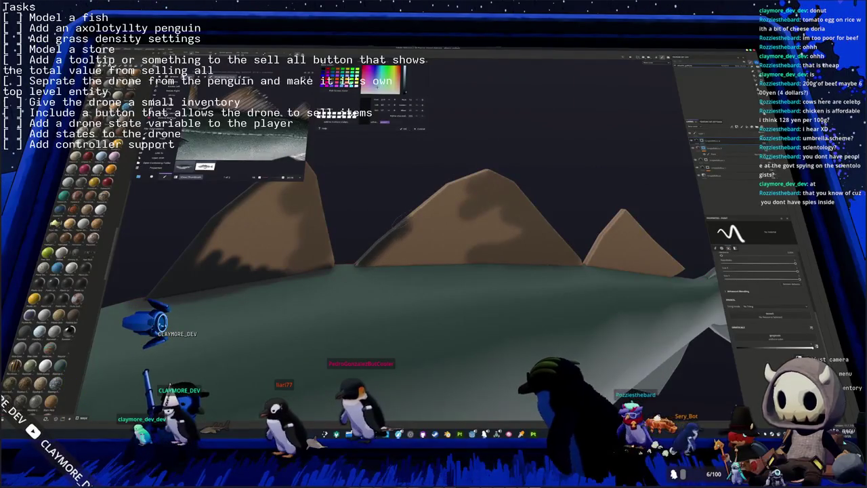
middle_click_drag(427, 193, 433, 193)
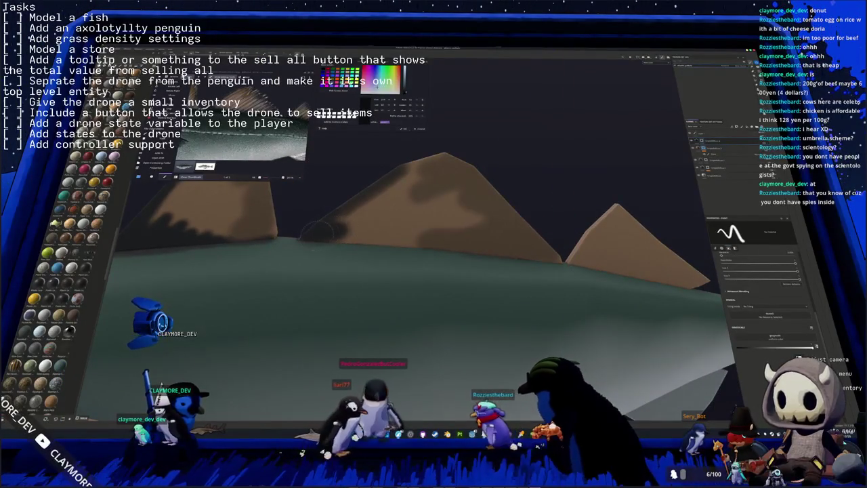
left_click_drag(335, 229, 393, 236)
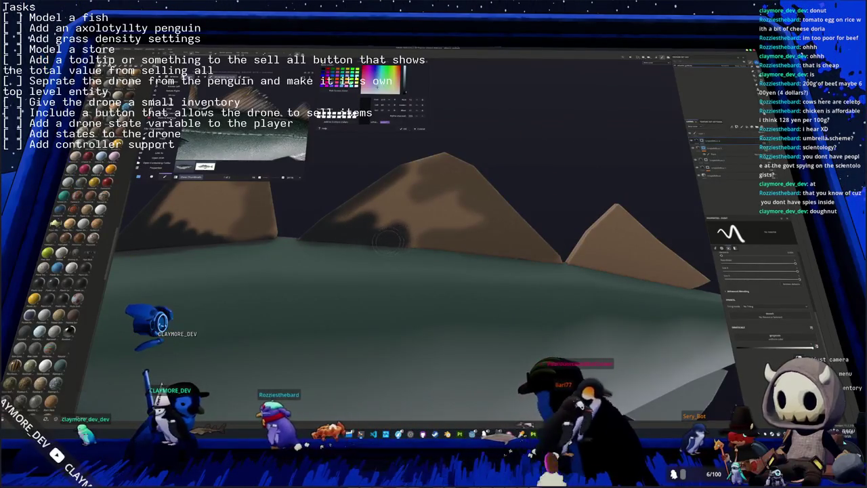
Step: Widen the dark shading along the middle fin's base and paint brown over part of it
middle_click_drag(391, 236, 310, 245)
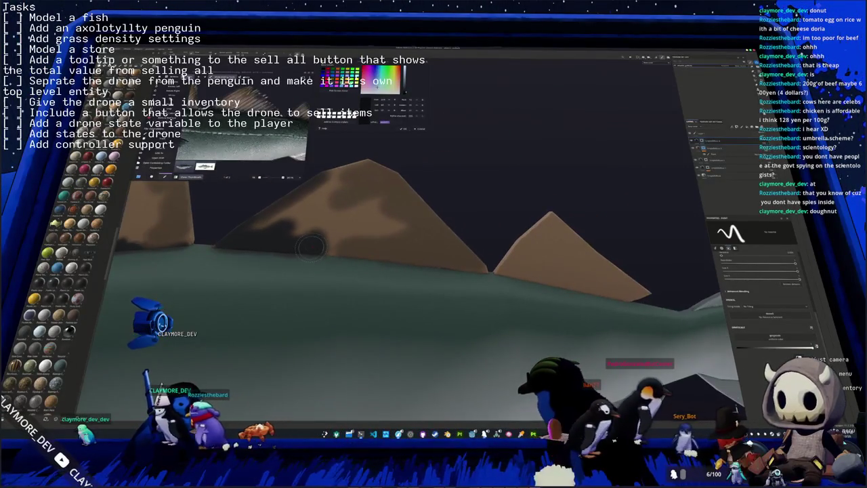
left_click_drag(362, 252, 338, 250)
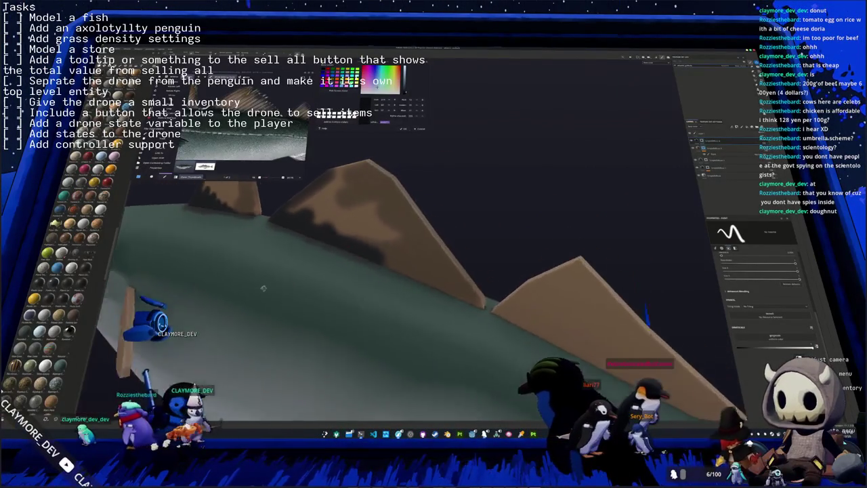
middle_click_drag(352, 254, 403, 257)
mouse_move(403, 257)
left_mouse_down()
mouse_move(386, 249)
mouse_move(447, 265)
left_mouse_up()
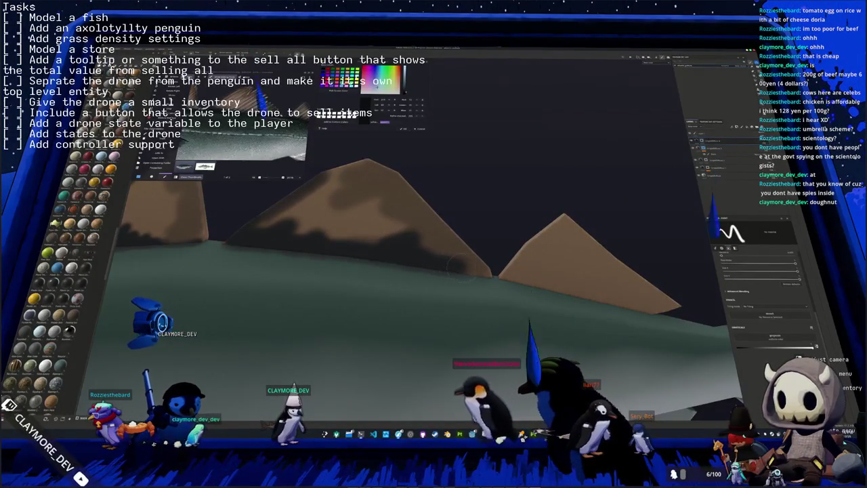
mouse_move(446, 263)
middle_mouse_down()
mouse_move(503, 256)
mouse_move(433, 283)
middle_mouse_up()
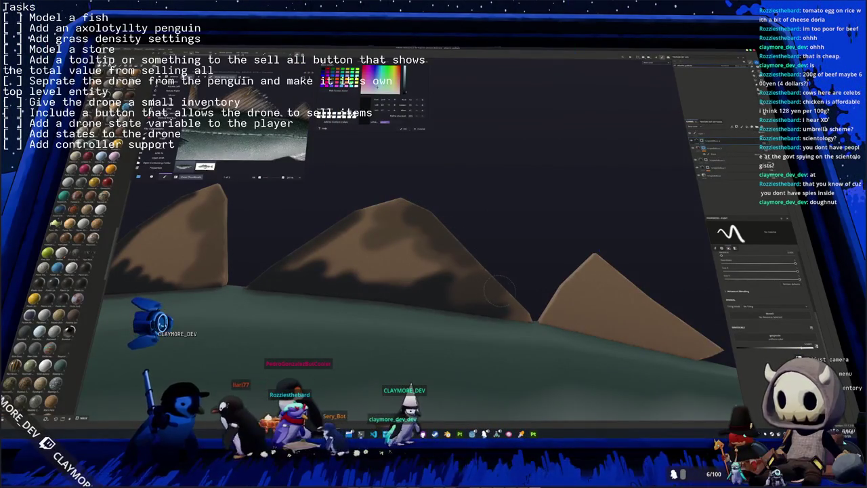
left_click_drag(497, 289, 478, 283)
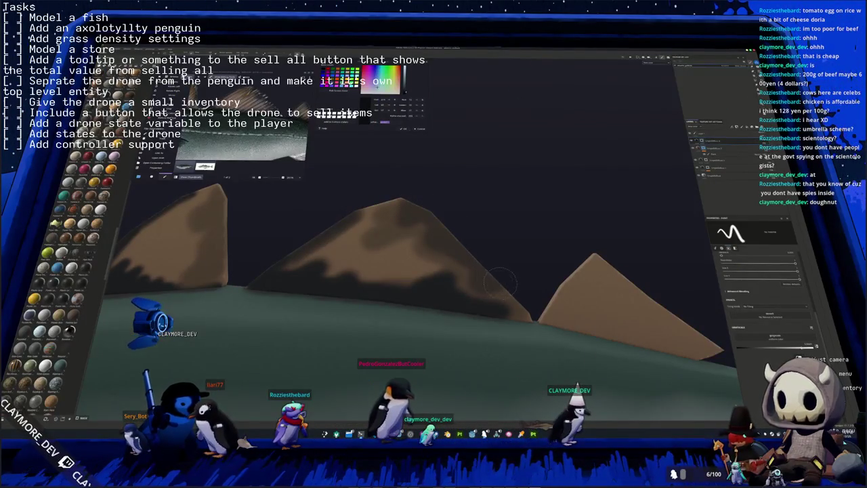
Step: Darken and lengthen the mark on the fin slope, viewed from another side
mouse_move(493, 271)
middle_mouse_down()
mouse_move(513, 273)
mouse_move(499, 254)
mouse_move(484, 365)
mouse_move(461, 282)
mouse_move(444, 279)
mouse_move(429, 211)
mouse_move(406, 217)
middle_mouse_up()
scroll(442, 280, "up", 2)
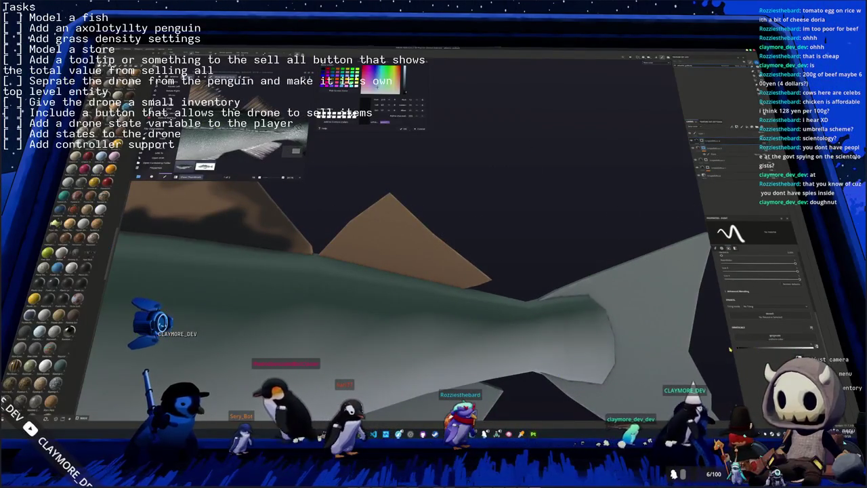
middle_click_drag(541, 296, 400, 235)
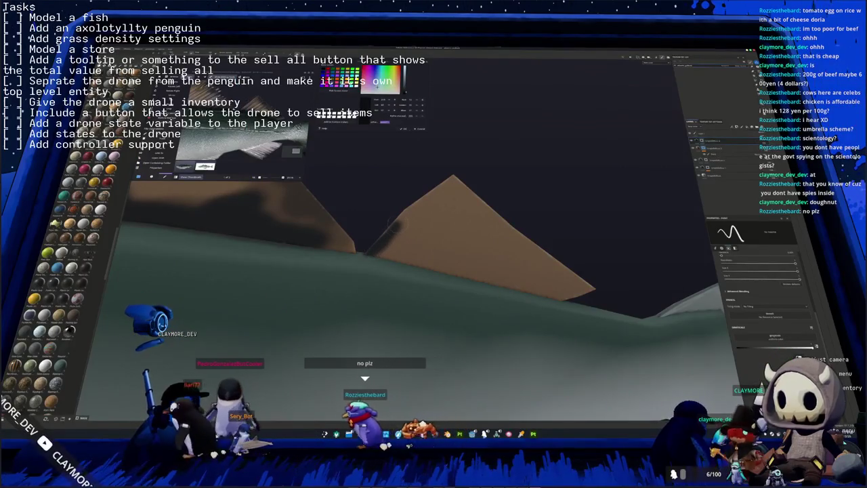
middle_click_drag(396, 224, 392, 232)
left_click_drag(392, 229, 379, 236)
middle_click_drag(389, 234, 358, 246)
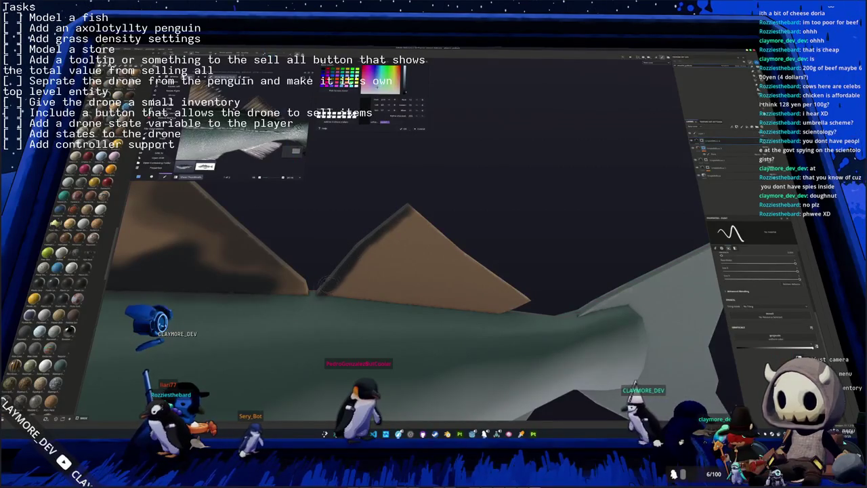
middle_click_drag(358, 245, 341, 252)
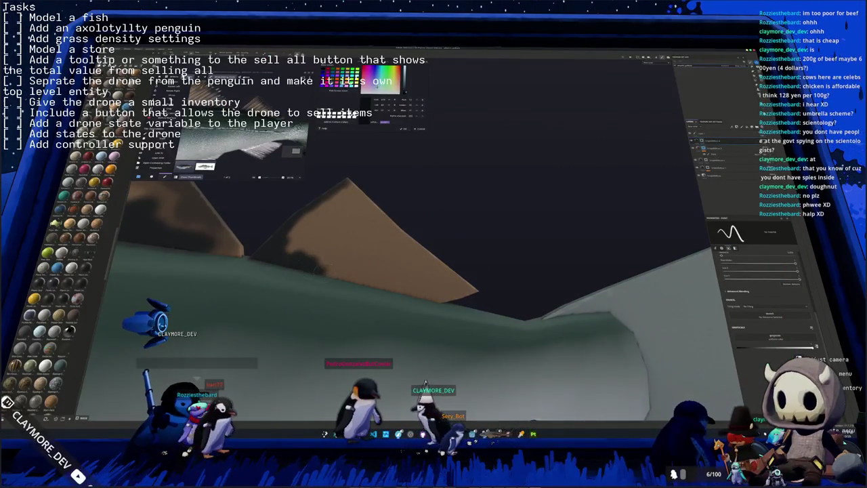
mouse_move(318, 266)
middle_mouse_down()
mouse_move(357, 269)
mouse_move(312, 276)
middle_mouse_up()
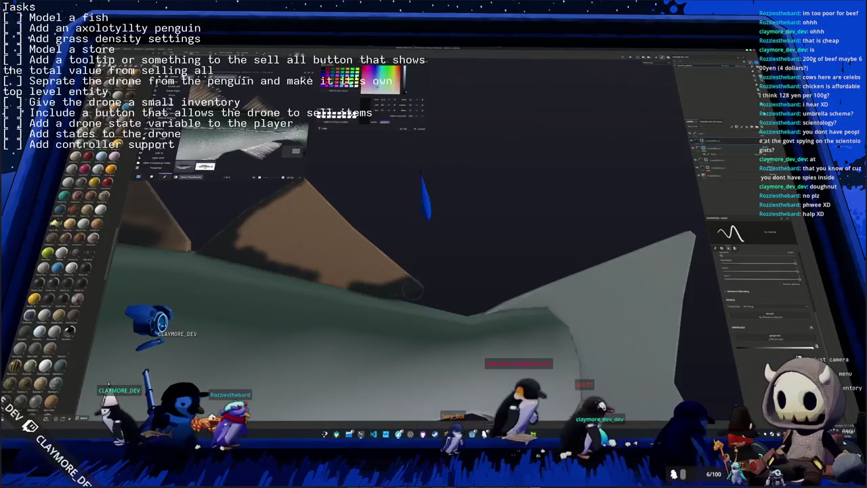
Step: Orbit around the fish to review the mottled fins and tail
mouse_move(398, 292)
middle_mouse_down()
mouse_move(364, 266)
mouse_move(433, 271)
middle_mouse_up()
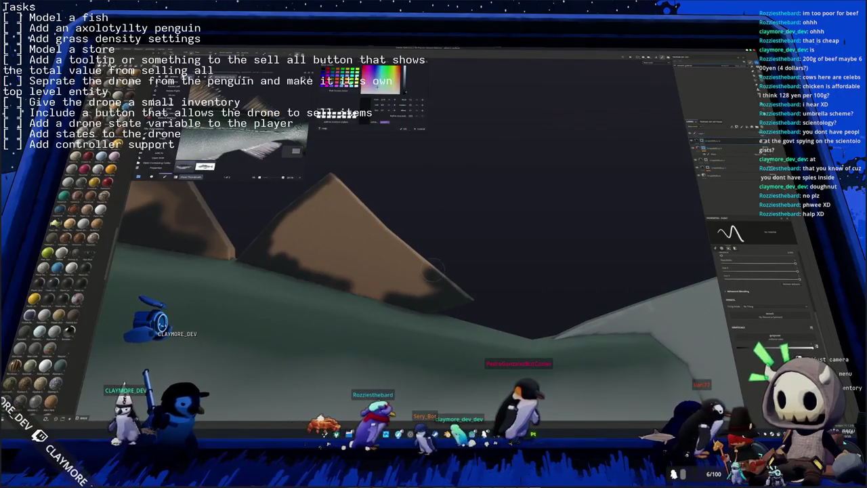
middle_click_drag(340, 283, 434, 287)
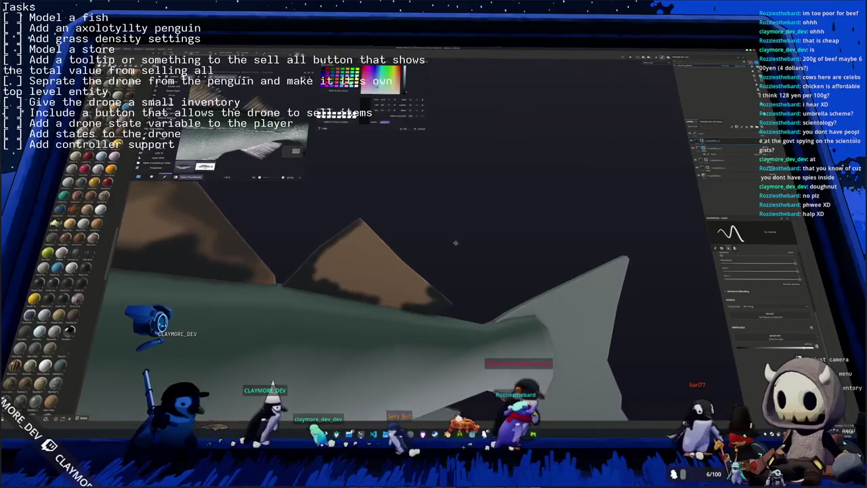
middle_click_drag(434, 286, 435, 236)
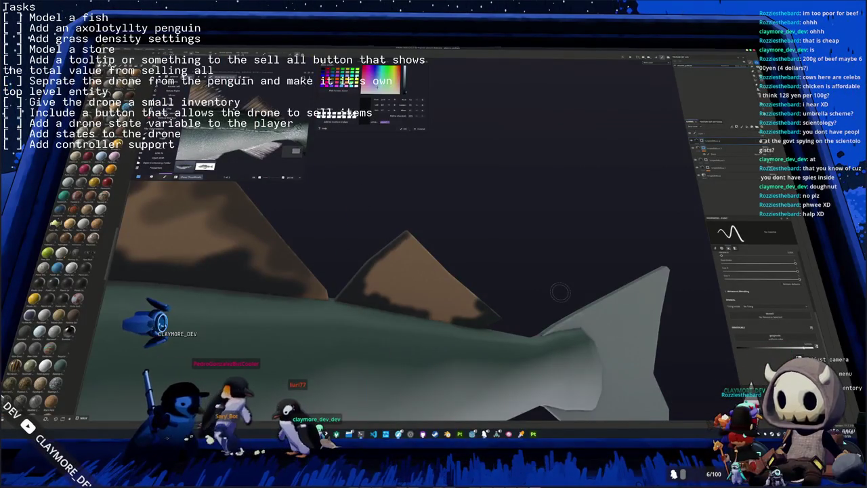
mouse_move(516, 214)
middle_mouse_down()
mouse_move(499, 194)
mouse_move(457, 262)
mouse_move(353, 191)
middle_mouse_up()
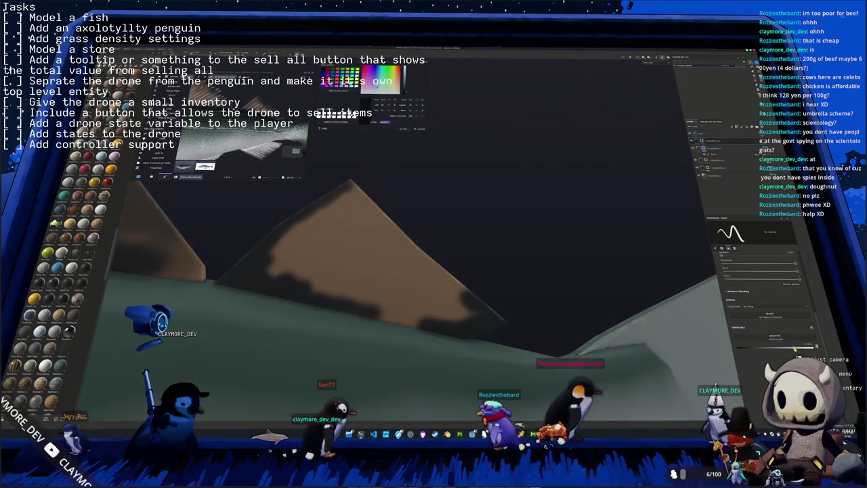
middle_click_drag(406, 258, 474, 257)
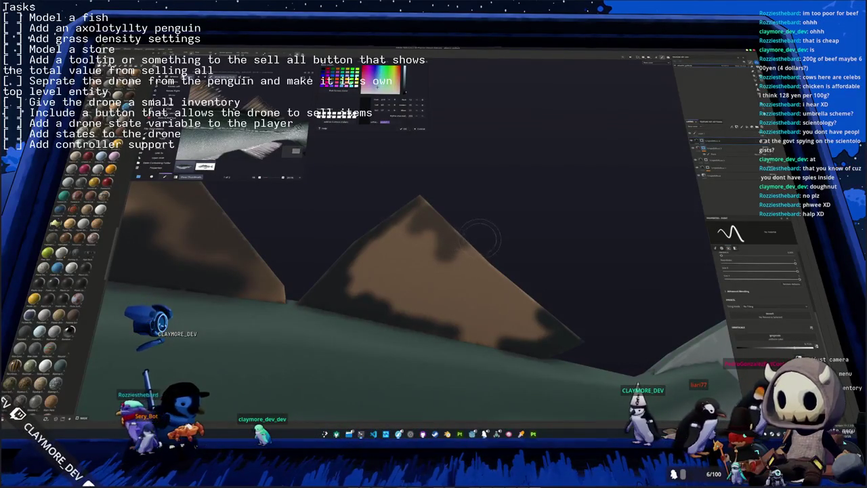
middle_click_drag(461, 254, 448, 274)
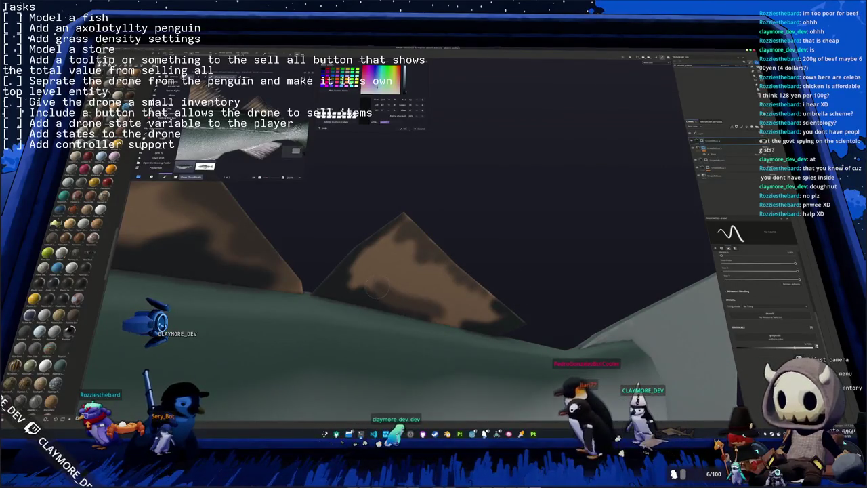
mouse_move(353, 276)
middle_mouse_down()
mouse_move(418, 285)
mouse_move(389, 306)
mouse_move(293, 183)
mouse_move(540, 200)
middle_mouse_up()
scroll(390, 194, "down", 3)
Step: Paint a dark stroke across the brown pectoral fin
scroll(540, 200, "up", 2)
scroll(540, 199, "up", 2)
scroll(540, 200, "up", 1)
middle_click_drag(540, 199, 572, 207)
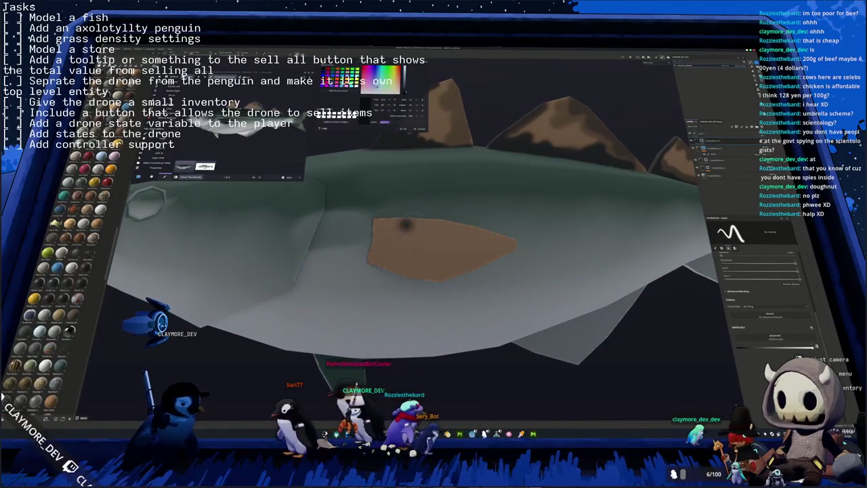
left_click_drag(405, 225, 478, 230)
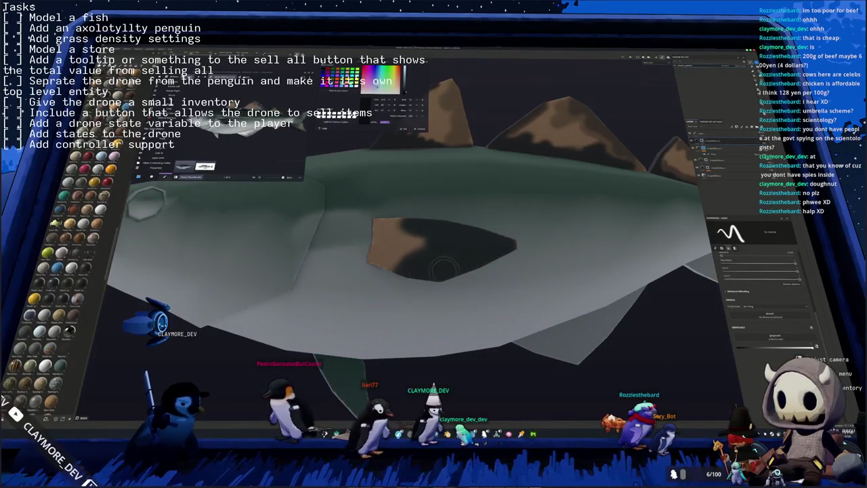
Step: Orbit in closer to inspect the tan-and-dark gill patch
mouse_move(469, 266)
middle_mouse_down()
mouse_move(434, 240)
mouse_move(418, 252)
middle_mouse_up()
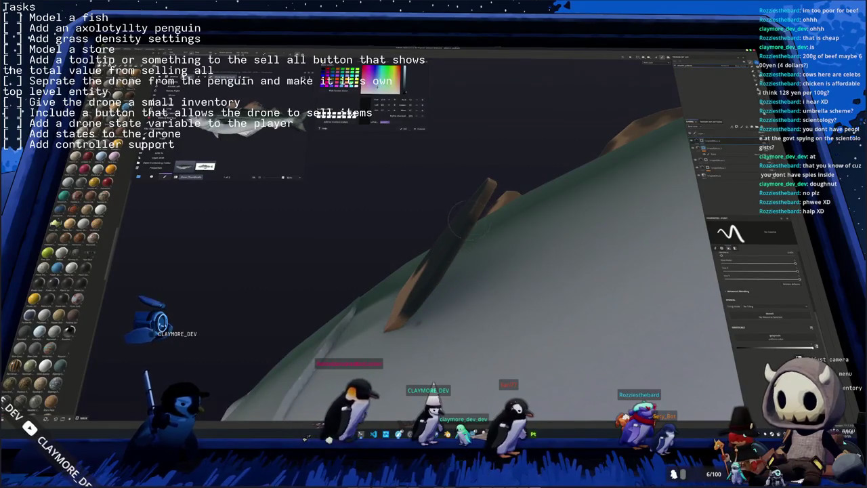
middle_click_drag(492, 180, 423, 279)
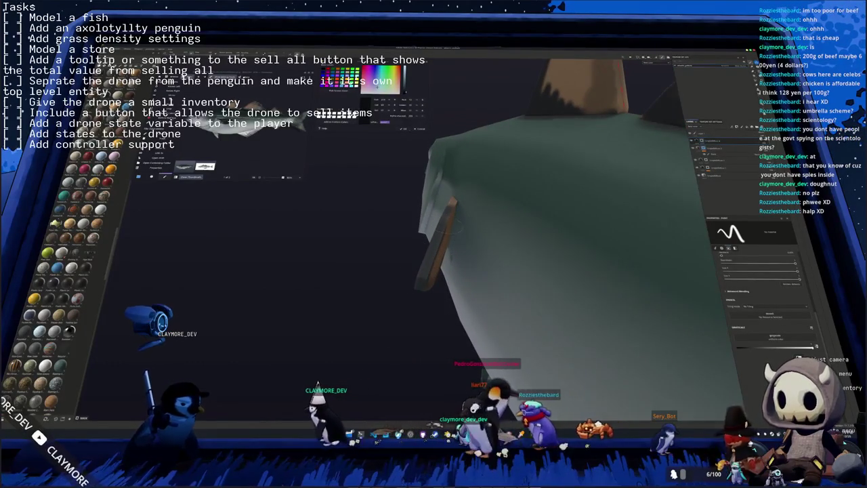
middle_click_drag(421, 285, 431, 281)
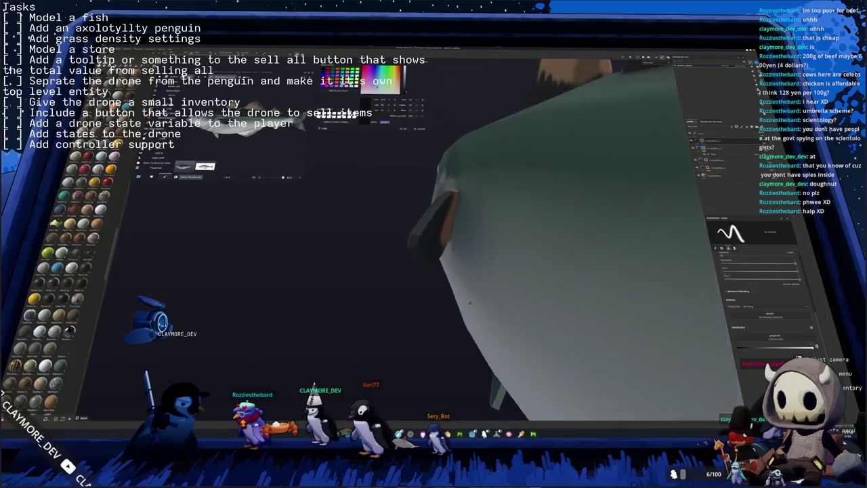
left_click_drag(477, 271, 420, 218, "alt")
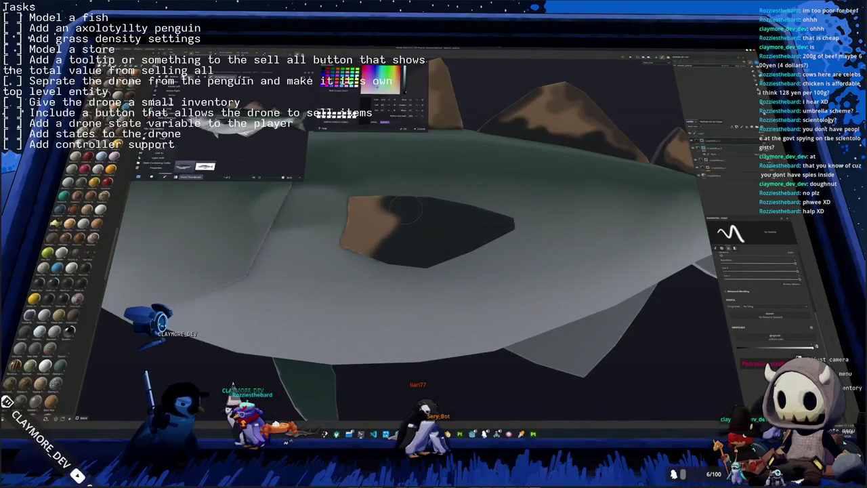
middle_click_drag(402, 229, 442, 298)
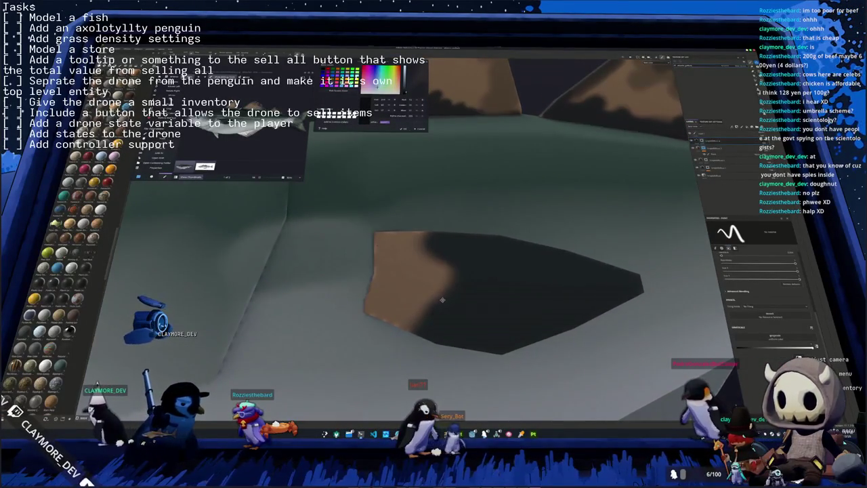
mouse_move(433, 239)
left_mouse_down("alt")
mouse_move(468, 300)
mouse_move(458, 256)
left_mouse_up("alt")
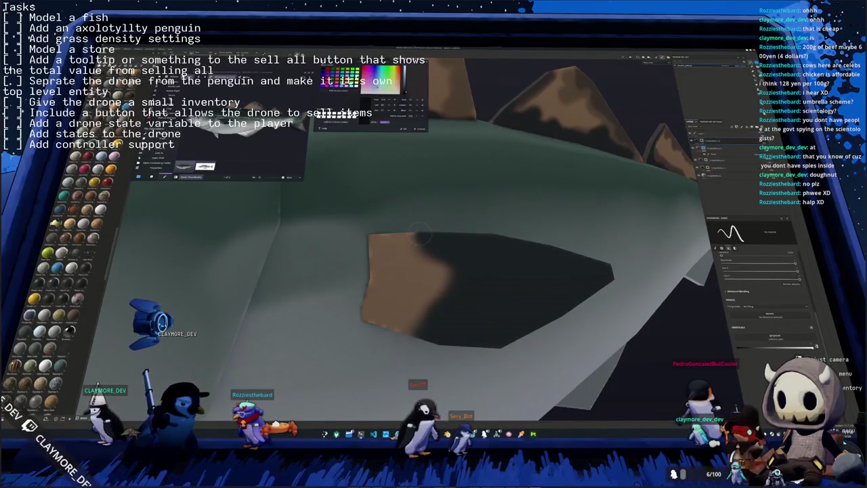
Step: Zoom out and turn the fish into a full side view
scroll(418, 233, "down", 3)
left_click_drag(418, 232, 199, 207, "alt")
left_click_drag(348, 267, 379, 270, "alt")
mouse_move(470, 274)
left_mouse_down("alt")
mouse_move(434, 272)
mouse_move(411, 285)
mouse_move(392, 269)
mouse_move(581, 300)
left_mouse_up("alt")
scroll(581, 300, "up", 2)
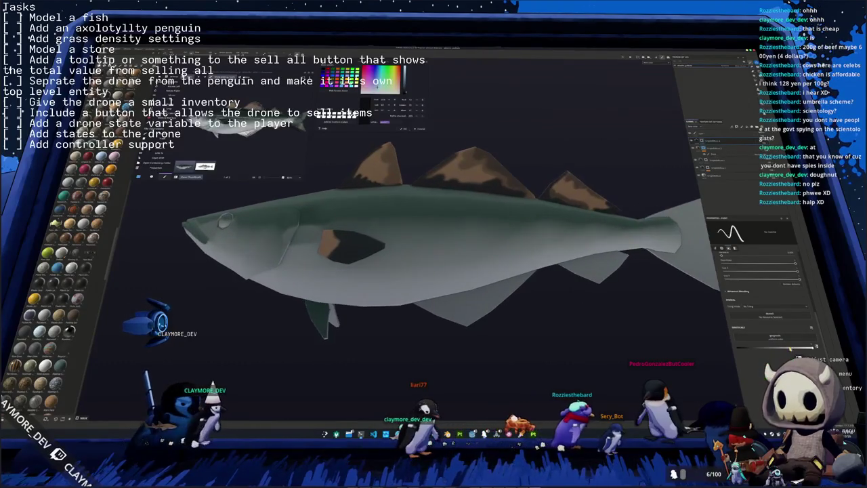
Step: Zoom in near the gill patch to inspect a fin, then orbit back out
scroll(383, 257, "up", 1)
scroll(383, 256, "up", 2)
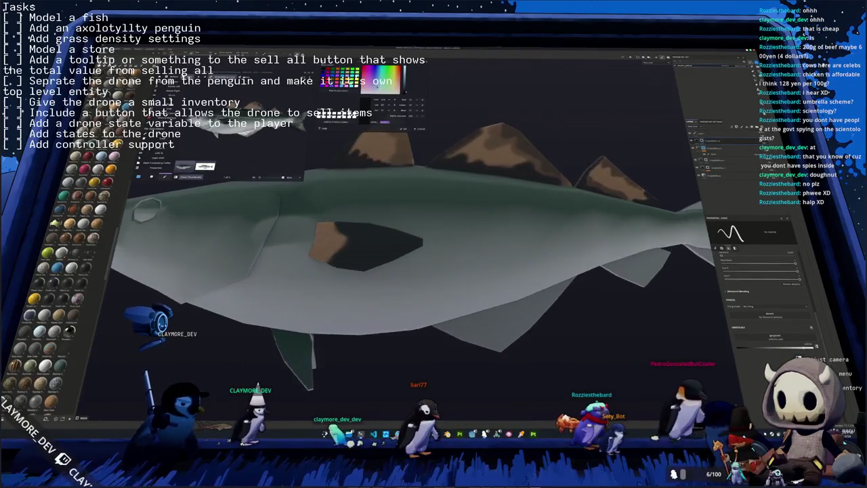
scroll(383, 257, "up", 2)
scroll(383, 257, "up", 1)
left_click_drag(383, 257, 403, 280, "alt")
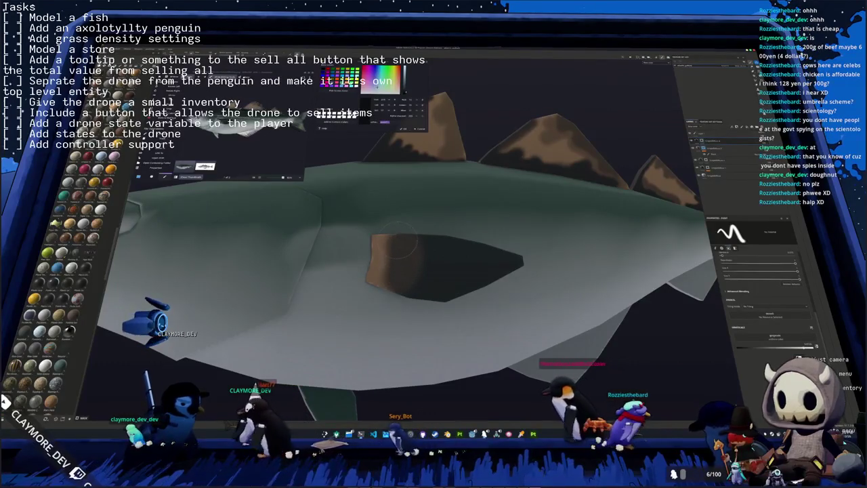
left_click_drag(401, 288, 297, 278, "alt")
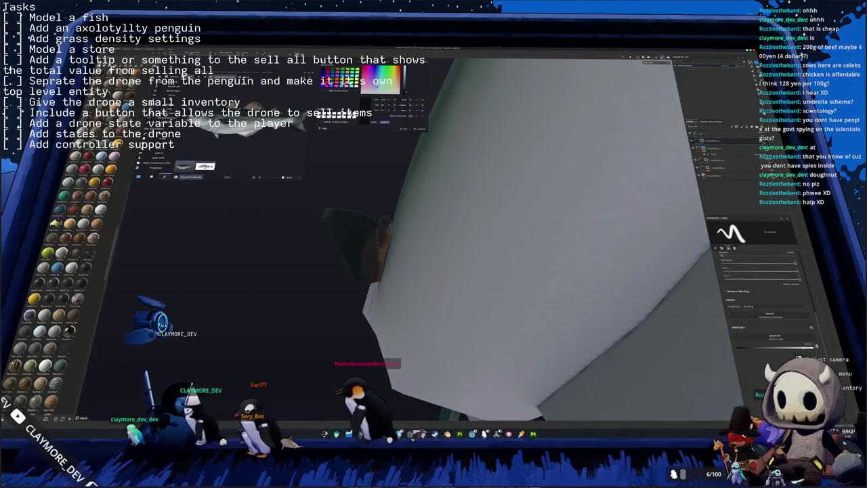
left_click_drag(352, 295, 581, 325, "alt")
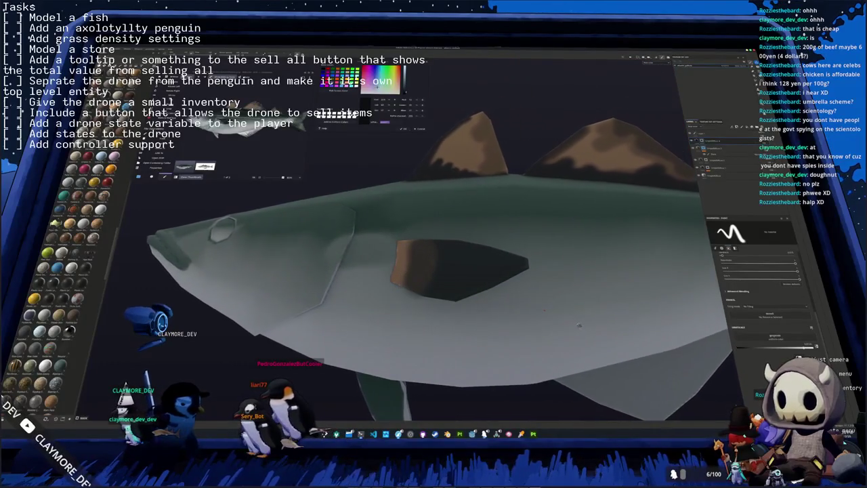
Step: Turn the fish to a flat side view and pan so the tail fills the viewport
scroll(578, 322, "down", 2)
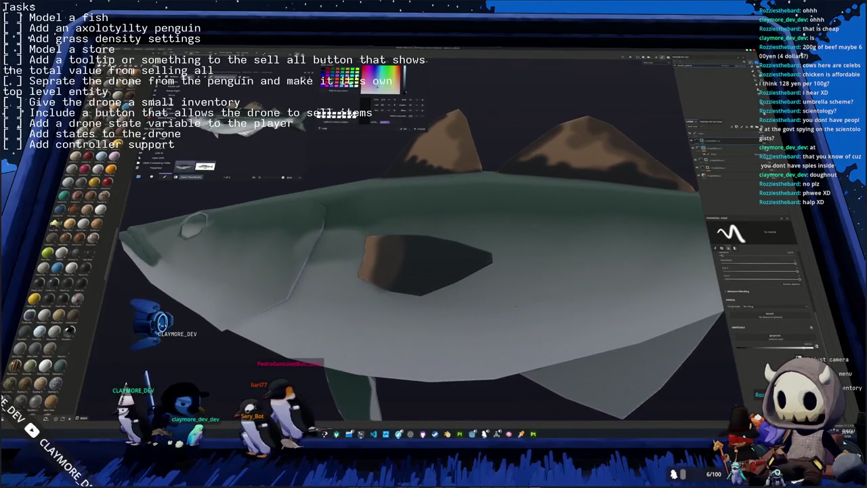
scroll(578, 322, "down", 3)
left_click_drag(579, 321, 472, 296, "alt")
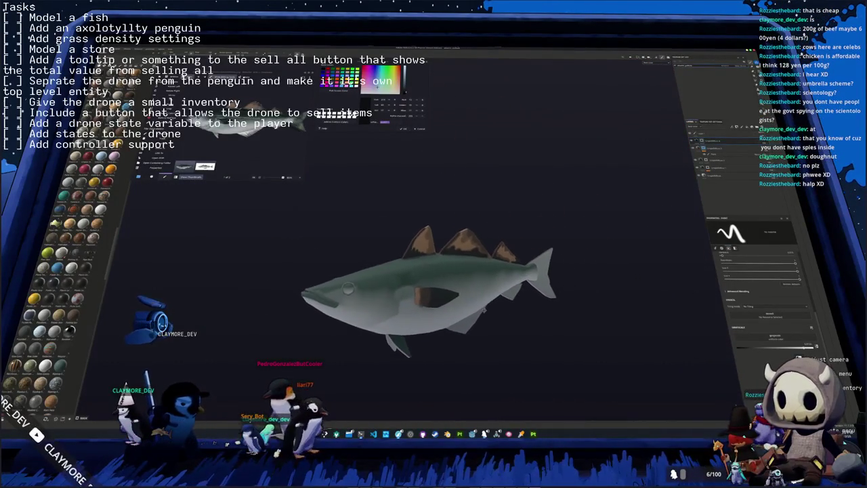
scroll(472, 296, "up", 2)
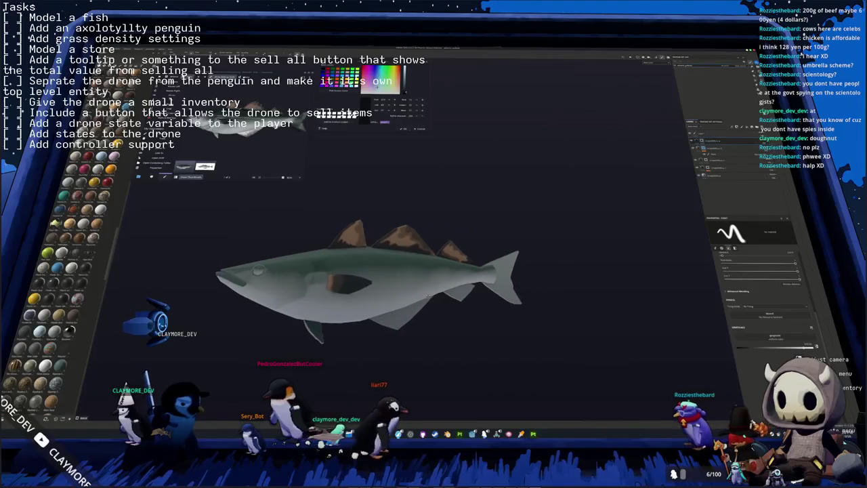
middle_click_drag(472, 296, 429, 302, "alt")
mouse_move(429, 302)
left_mouse_down("alt")
mouse_move(392, 286)
mouse_move(421, 287)
left_mouse_up("alt")
scroll(423, 296, "up", 3)
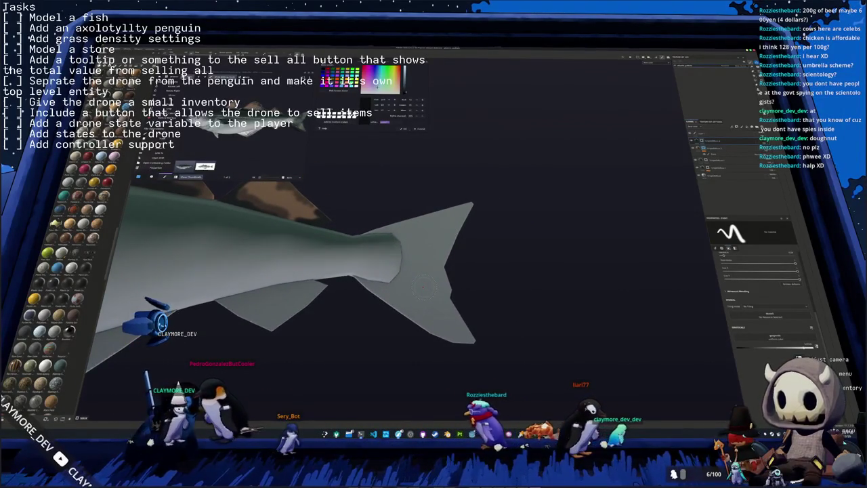
Step: Paint a dark band across the tail where it joins the body
left_click_drag(391, 311, 406, 218)
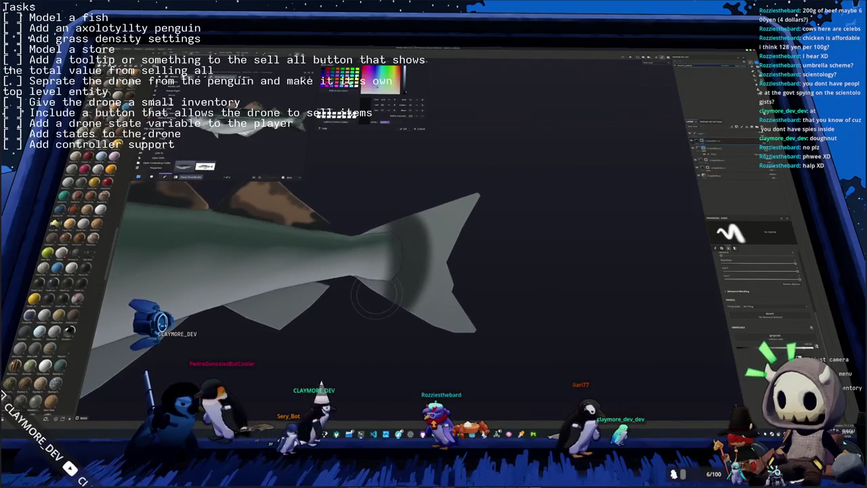
mouse_move(399, 253)
left_mouse_down("alt")
mouse_move(369, 293)
mouse_move(406, 278)
mouse_move(407, 217)
mouse_move(416, 250)
left_mouse_up("alt")
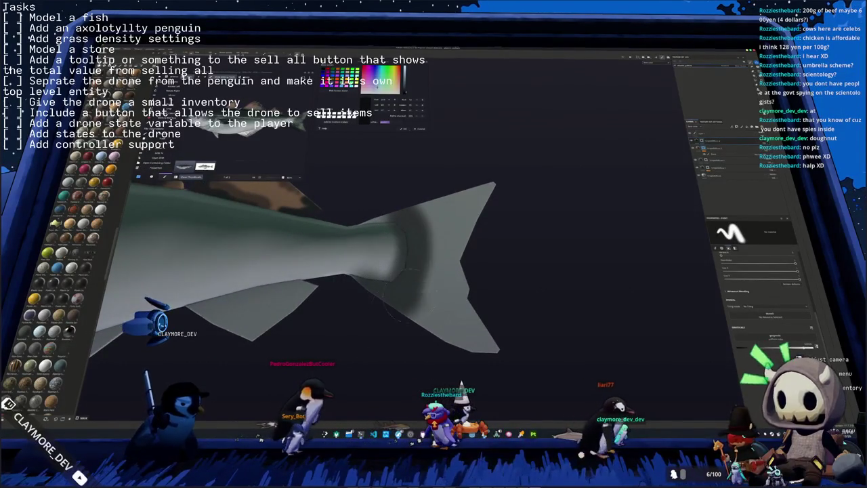
left_click_drag(406, 304, 404, 210)
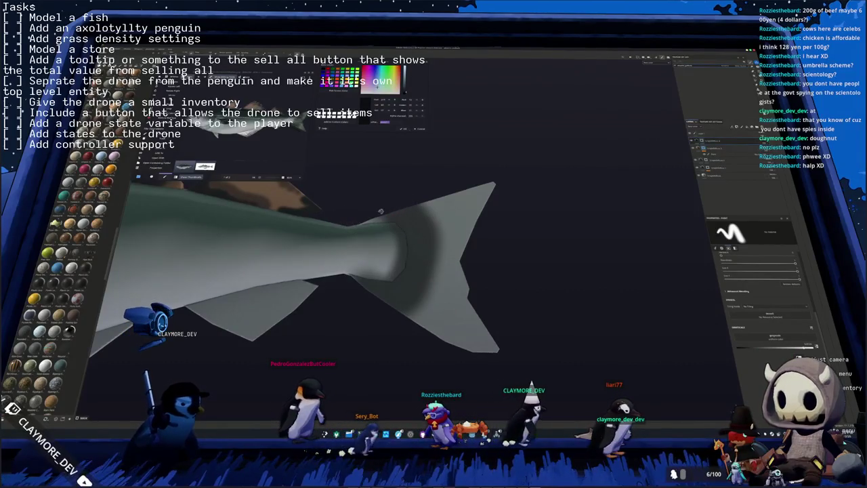
mouse_move(379, 211)
left_mouse_down("alt")
mouse_move(440, 231)
mouse_move(447, 251)
mouse_move(493, 286)
left_mouse_up("alt")
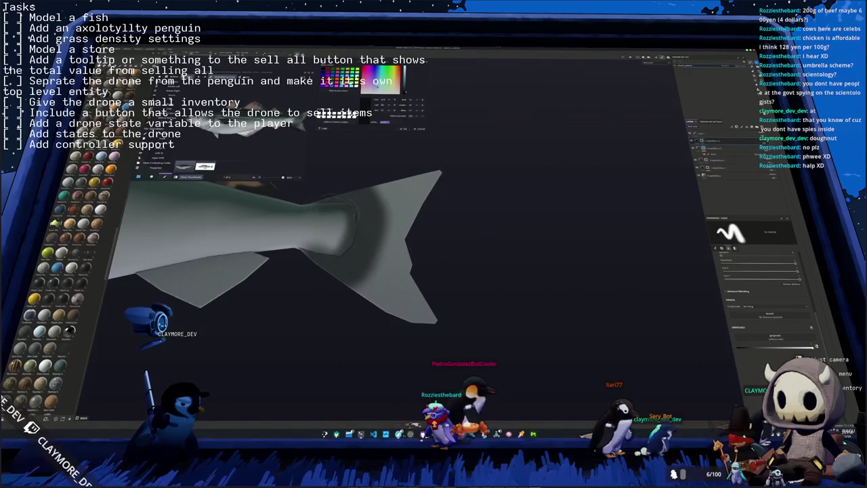
Step: Add darker strokes down and across the tail fin
left_click_drag(354, 220, 406, 250, "alt")
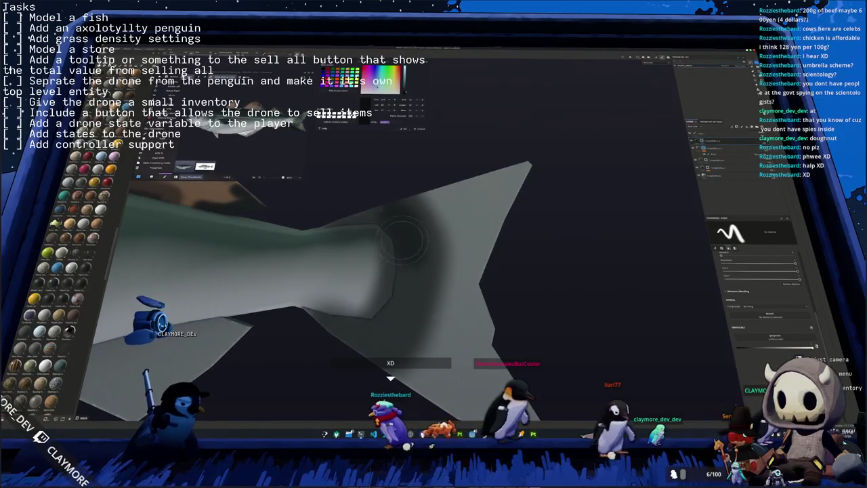
left_click_drag(405, 247, 386, 329)
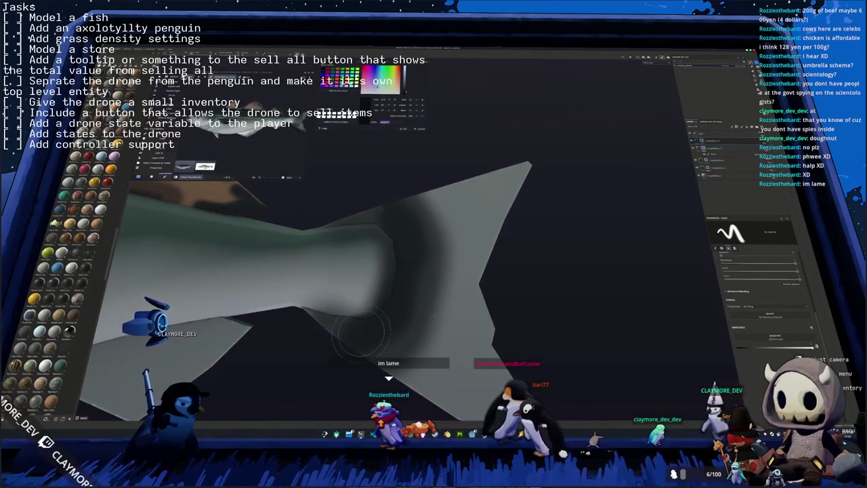
left_click_drag(319, 383, 389, 277, "alt")
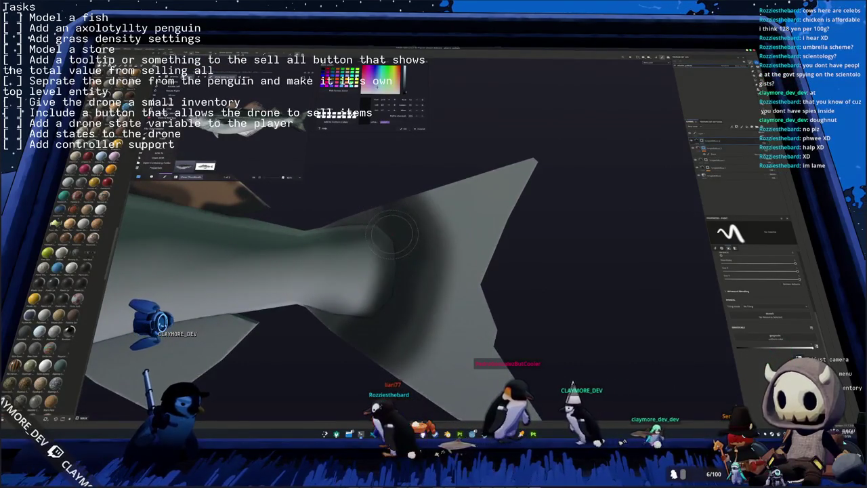
mouse_move(391, 224)
left_mouse_down("alt")
mouse_move(566, 268)
mouse_move(367, 298)
mouse_move(366, 289)
left_mouse_up("alt")
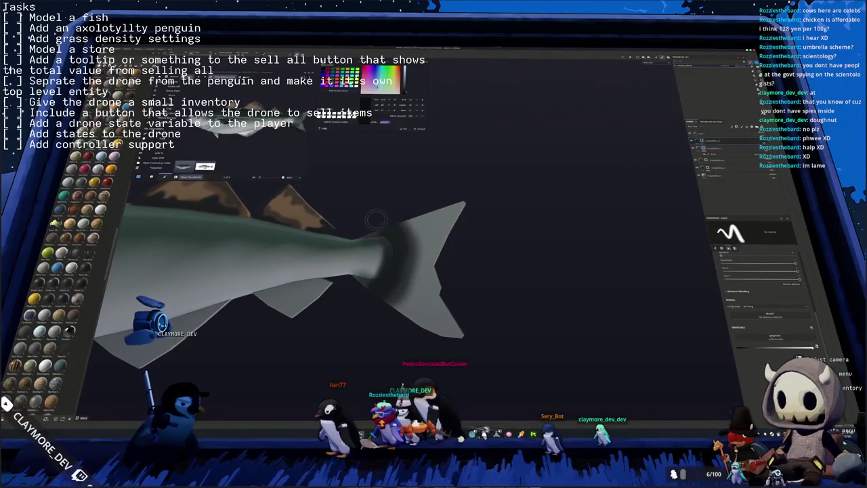
mouse_move(374, 218)
left_mouse_down("alt")
mouse_move(496, 224)
mouse_move(300, 245)
mouse_move(518, 257)
mouse_move(616, 316)
mouse_move(565, 298)
mouse_move(443, 338)
mouse_move(507, 333)
mouse_move(474, 325)
mouse_move(588, 311)
left_mouse_up("alt")
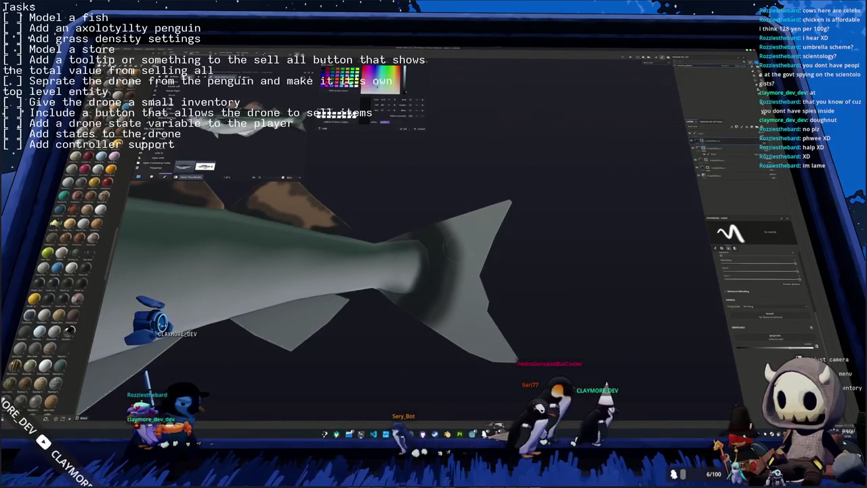
left_click_drag(448, 249, 469, 265)
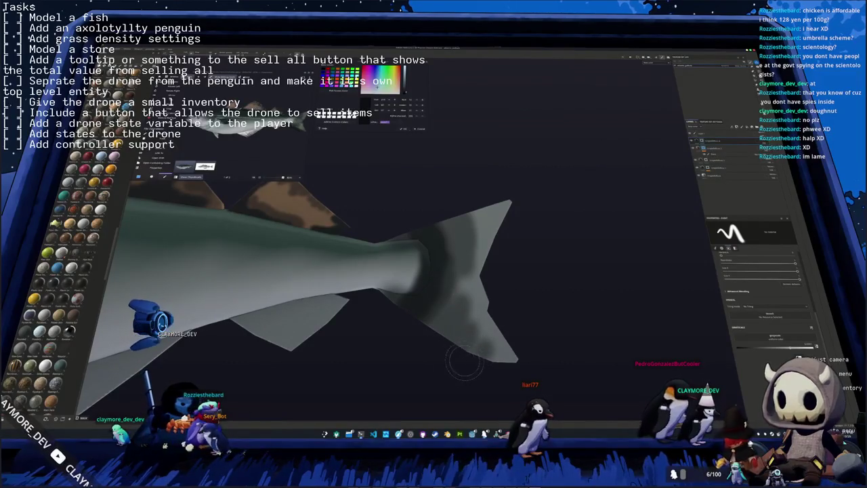
middle_click_drag(445, 347, 425, 275)
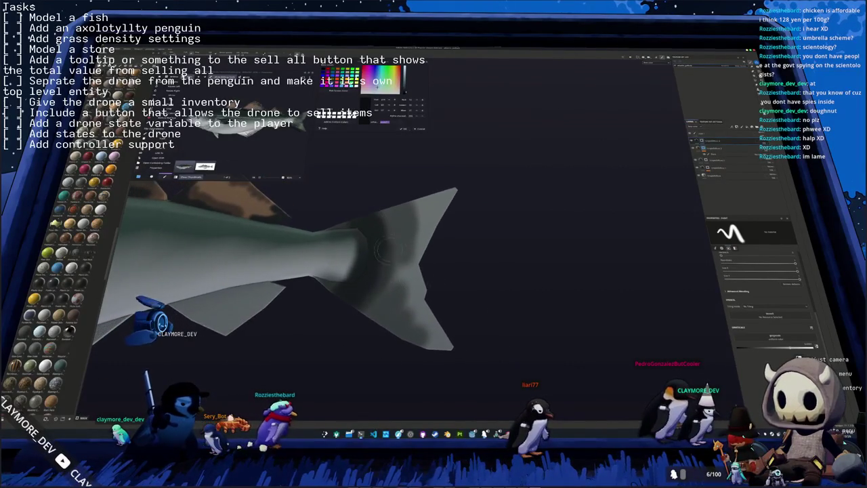
Step: Sample the tail's grey, paint dark mottling on the lower tail, then remove it
key("s")
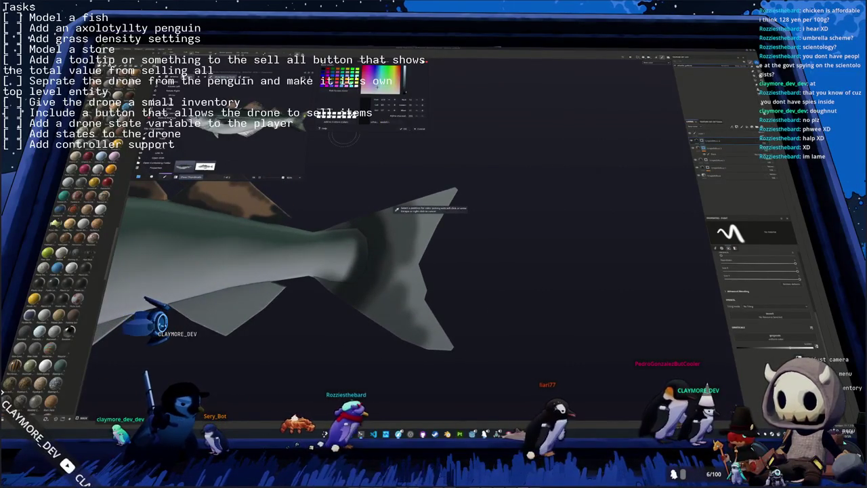
left_click(397, 209)
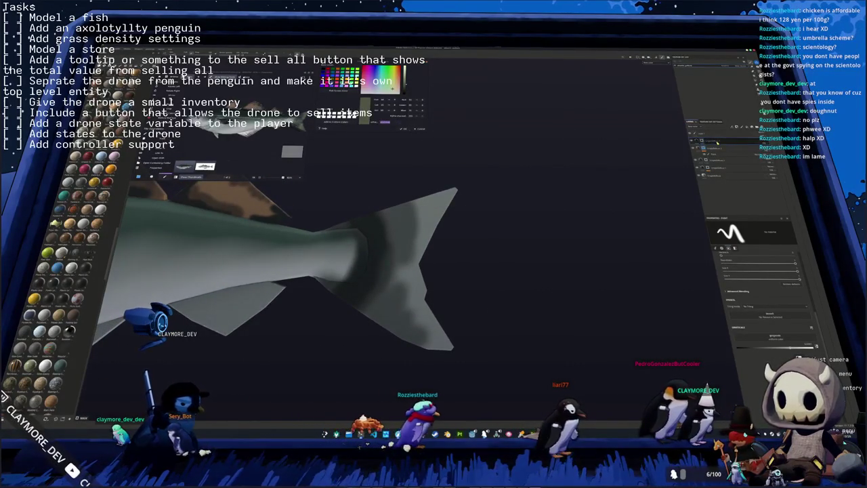
left_click_drag(413, 216, 379, 332)
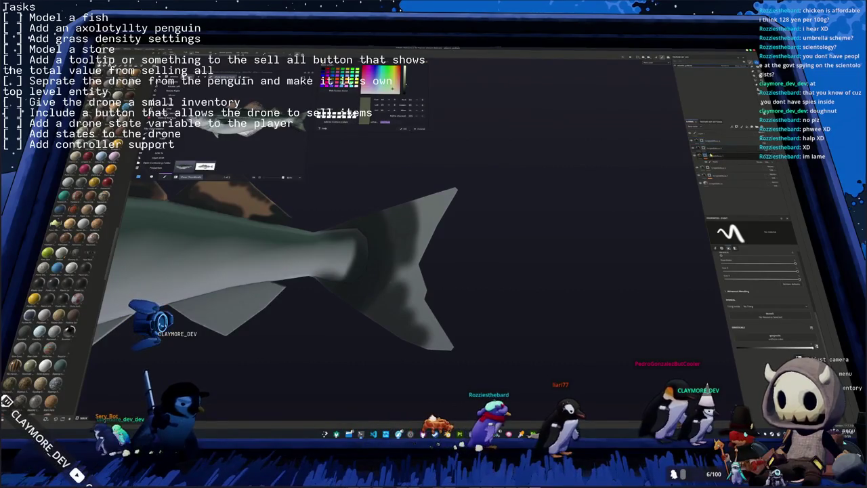
right_click(705, 148)
left_click(719, 231)
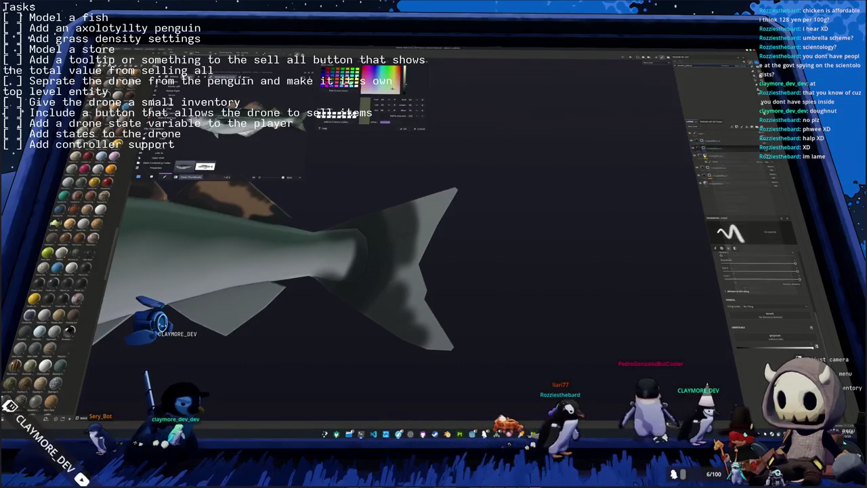
Step: Set the paint colour to yellow-green and turn the fish back to a side view
left_click(736, 315)
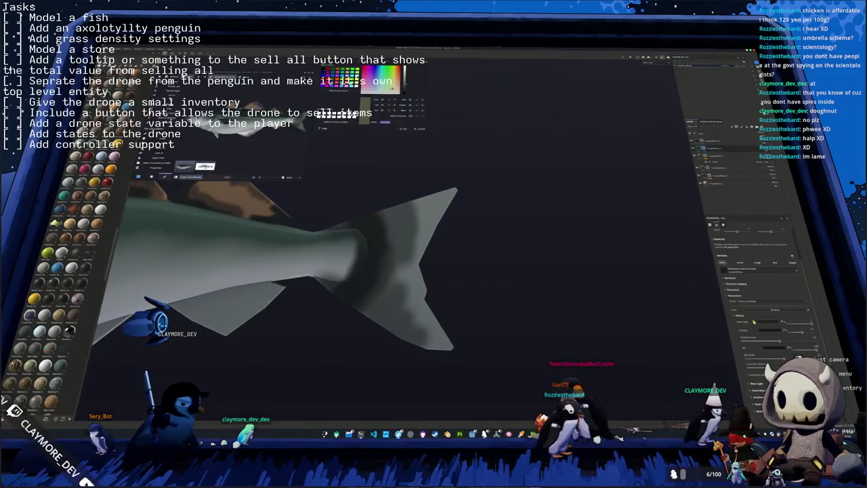
left_click(766, 350)
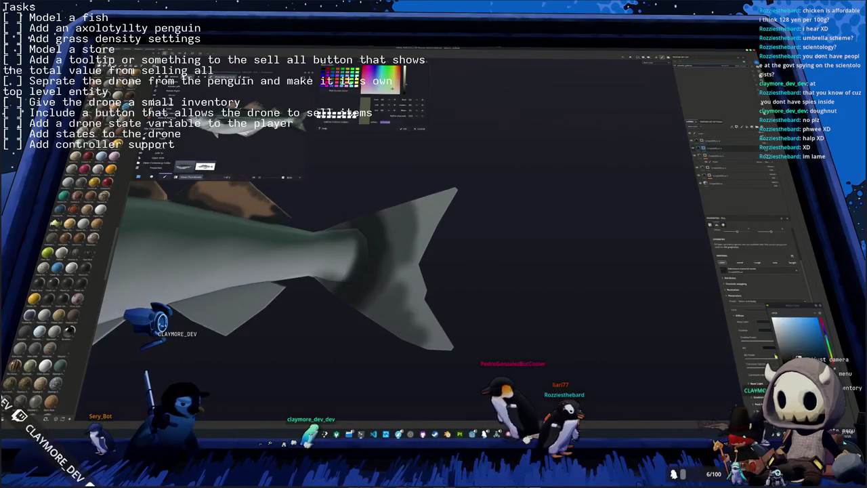
left_click(824, 332)
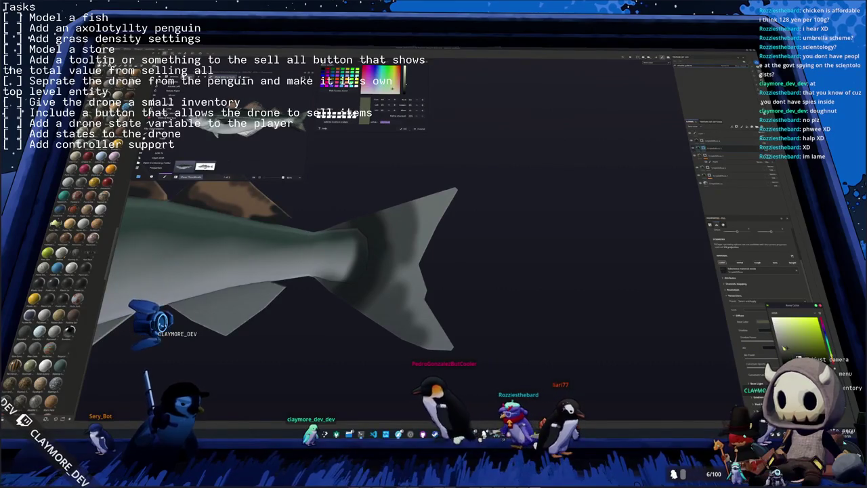
left_click(823, 325)
left_click(824, 332)
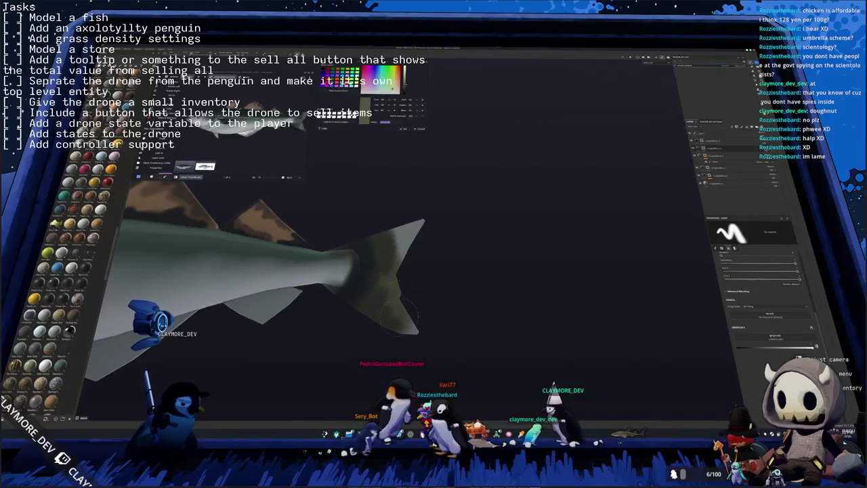
left_click_drag(416, 330, 401, 317, "alt")
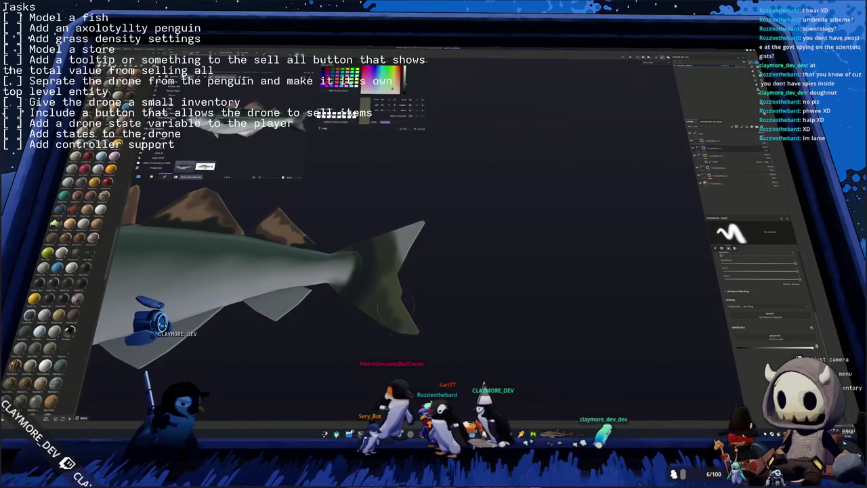
left_click_drag(434, 216, 522, 304, "alt")
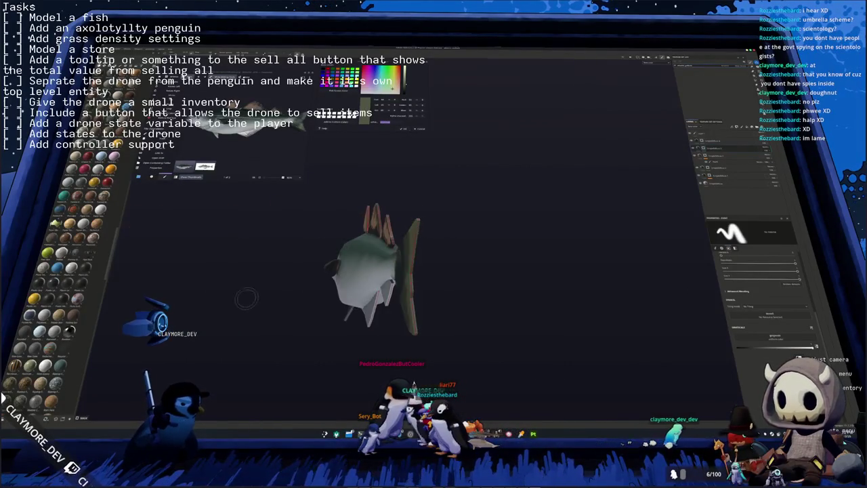
scroll(379, 270, "up", 2)
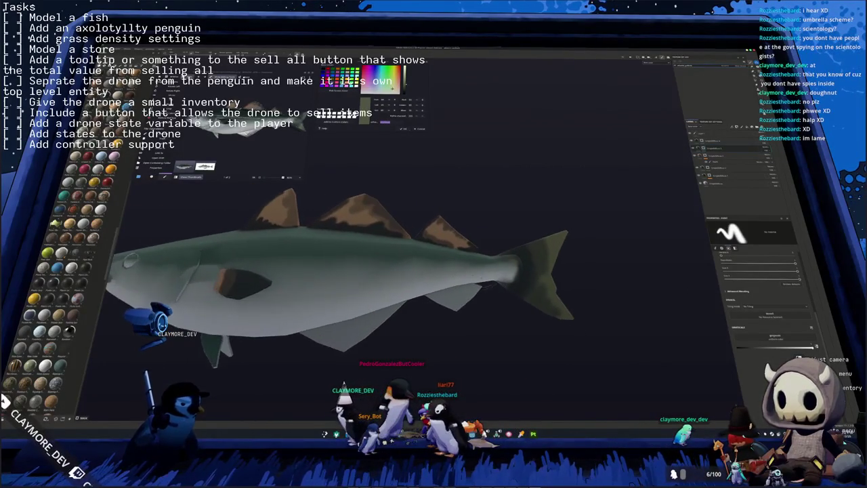
scroll(379, 270, "up", 2)
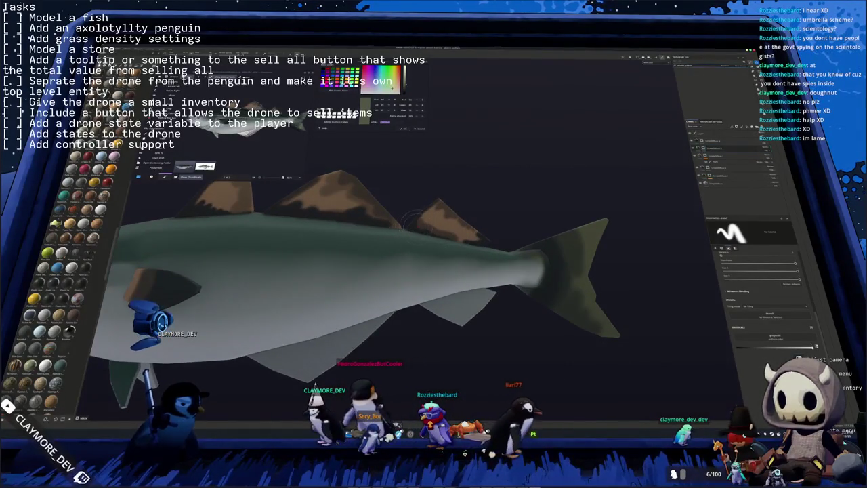
left_click_drag(411, 217, 290, 213, "alt")
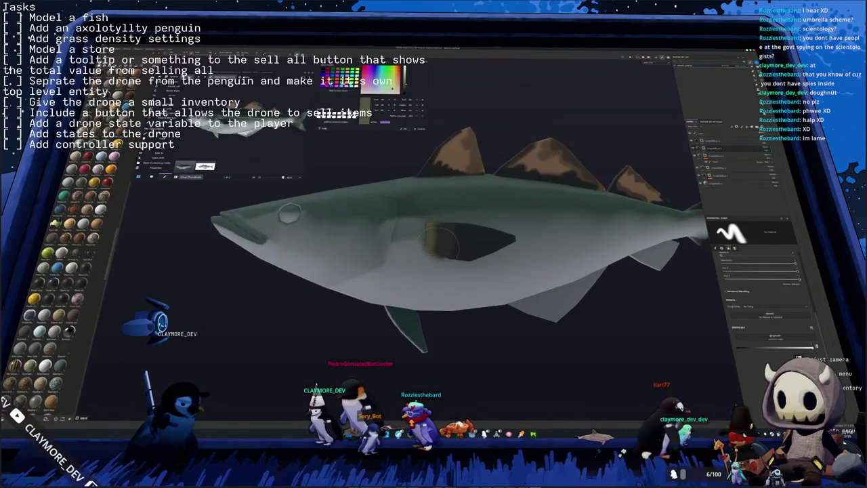
left_click_drag(289, 213, 379, 223, "alt")
scroll(474, 237, "up", 2)
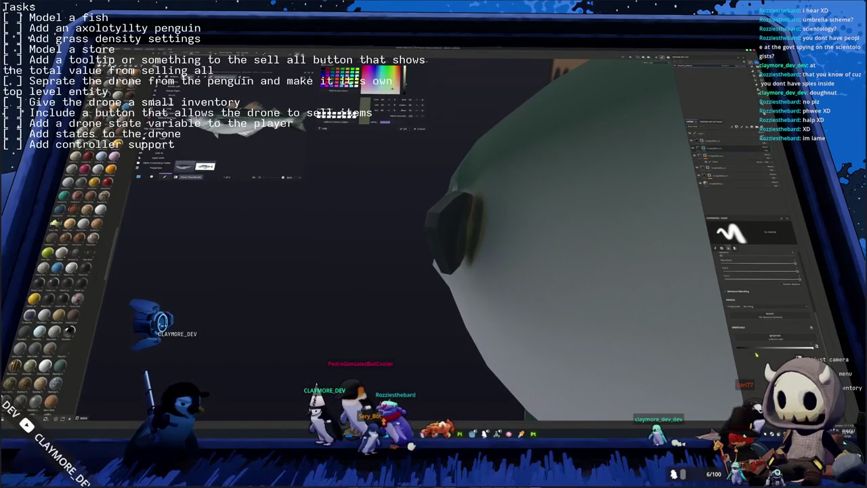
left_click_drag(474, 224, 499, 225, "alt")
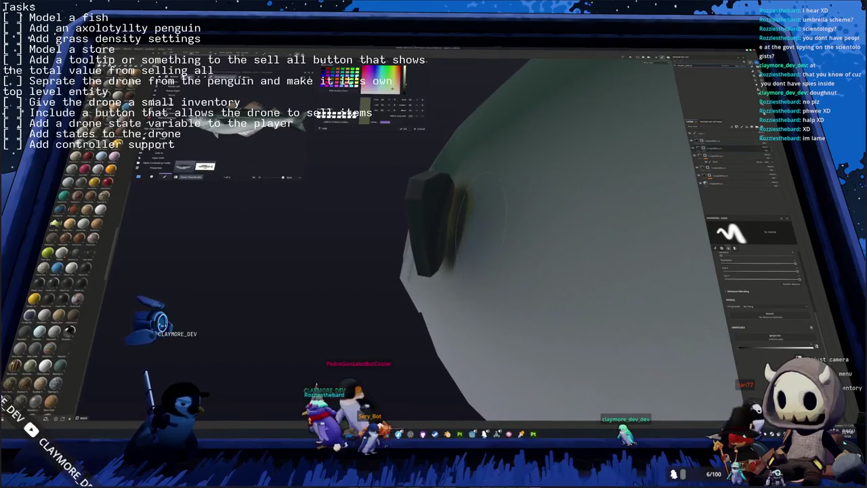
left_click_drag(474, 177, 469, 167, "alt")
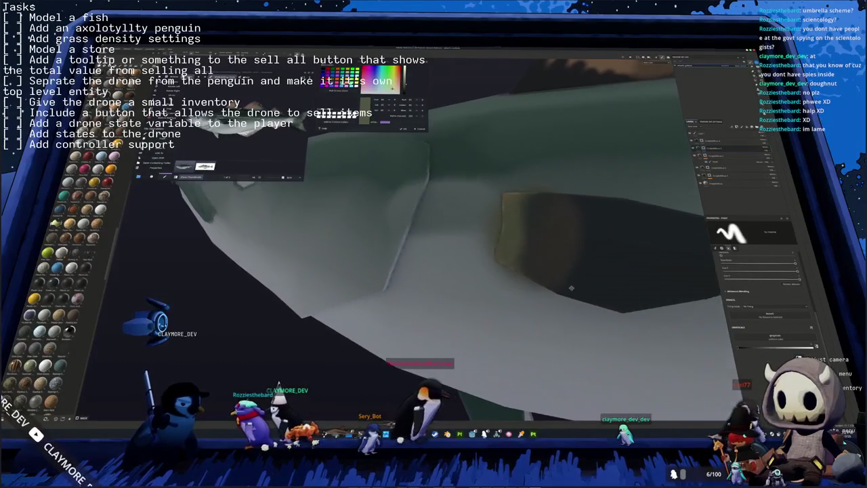
scroll(501, 178, "down", 2)
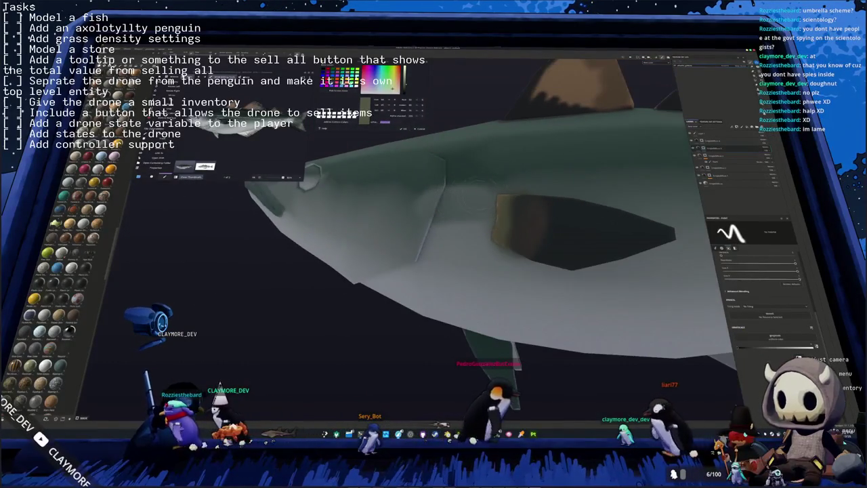
left_click_drag(536, 183, 577, 200, "alt")
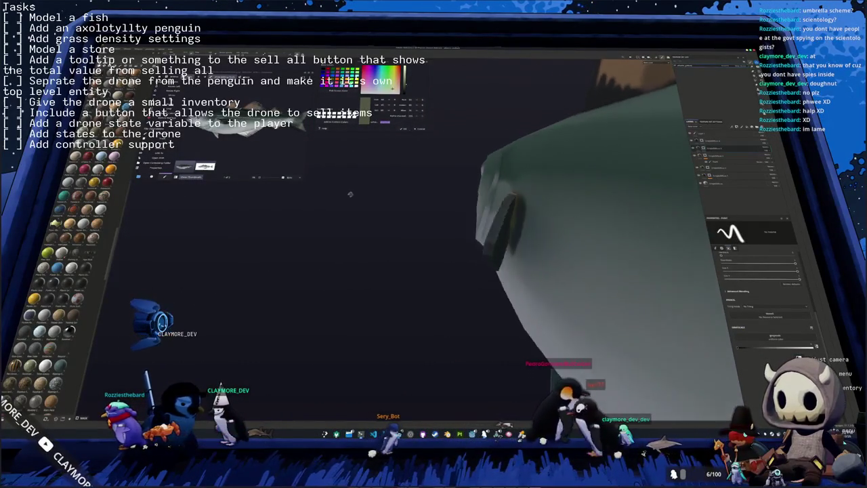
scroll(576, 200, "down", 4)
left_click_drag(576, 199, 427, 201, "alt")
scroll(455, 225, "up", 2)
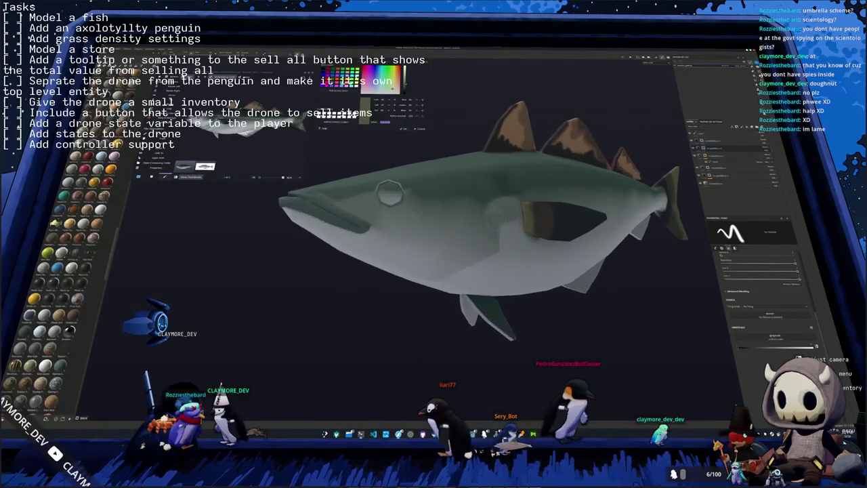
scroll(456, 226, "up", 2)
left_click_drag(455, 225, 481, 241, "alt")
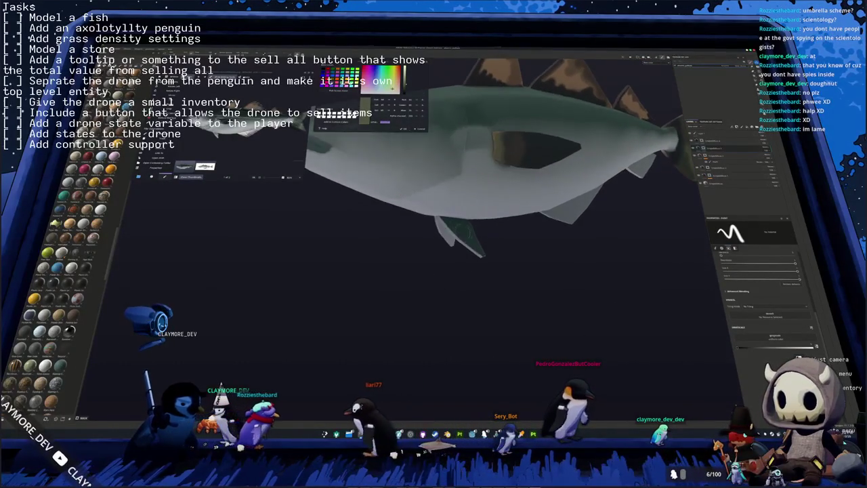
scroll(482, 240, "up", 2)
left_click(702, 174)
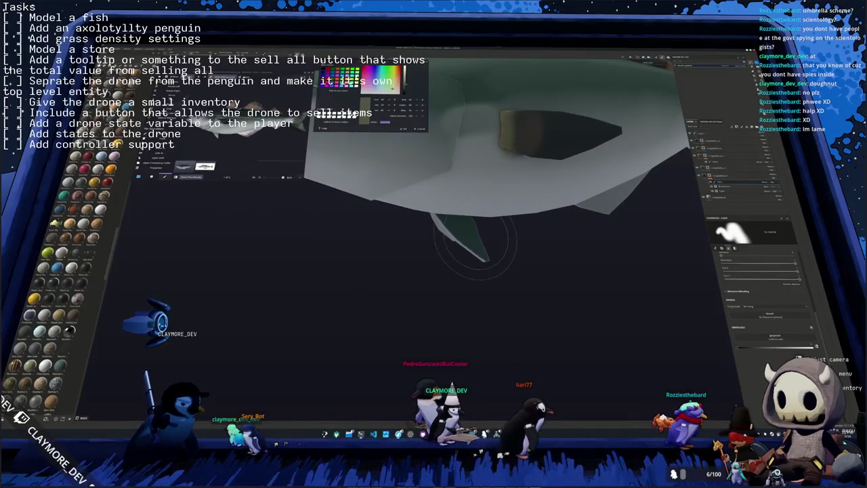
Step: Paint the lower fin pale grey, then add a new layer in the fish group and open its colour picker
left_click(447, 243)
middle_click_drag(447, 243, 413, 287)
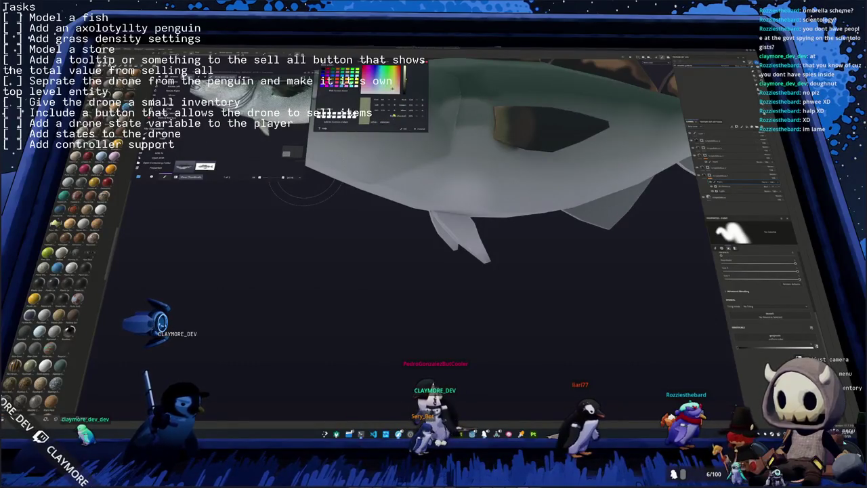
right_click(706, 148)
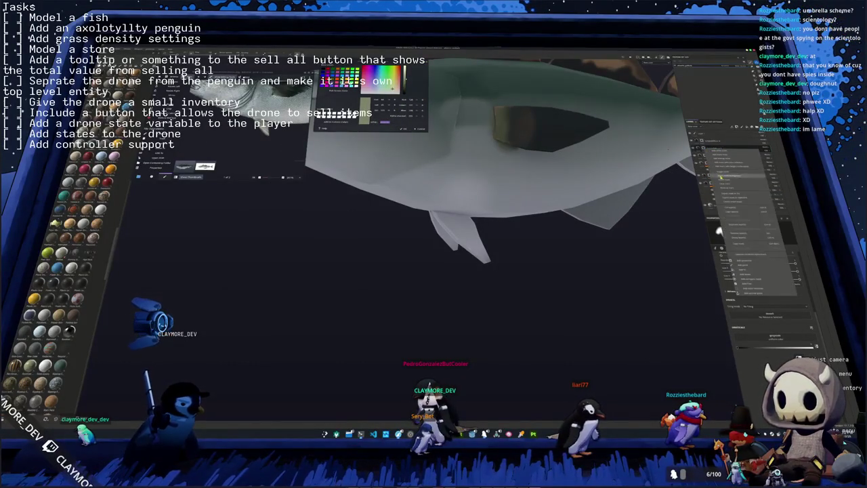
left_click(723, 184)
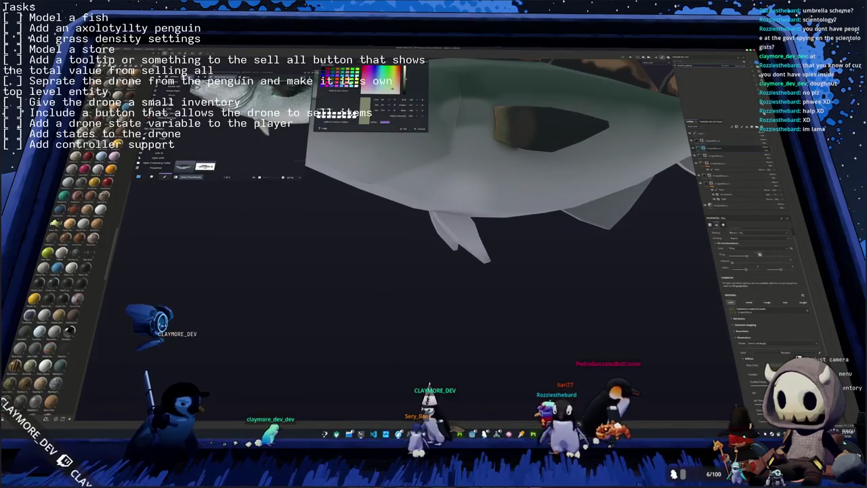
left_click(766, 324)
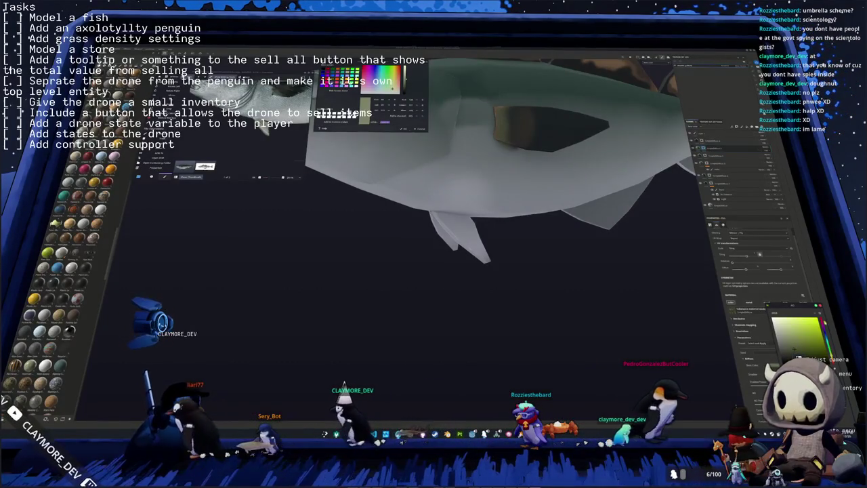
Step: Confirm the new layer's colour and orbit the fish to check it from several sides
left_click(796, 353)
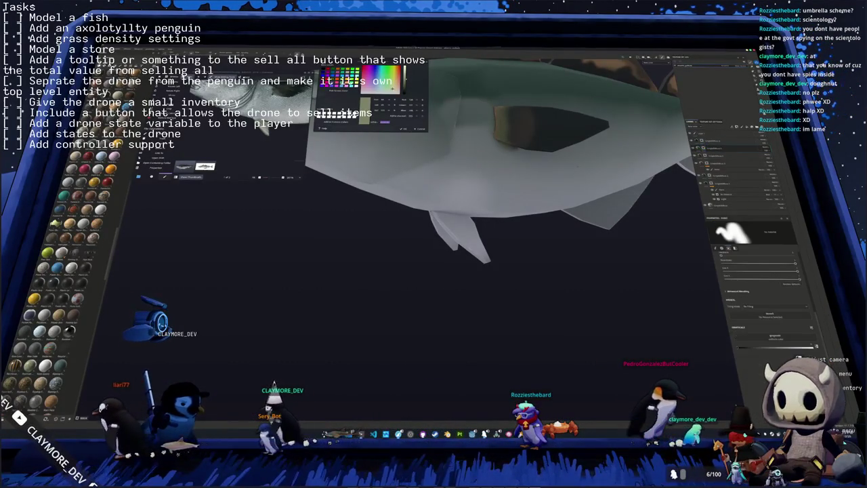
left_click_drag(445, 232, 480, 264, "alt")
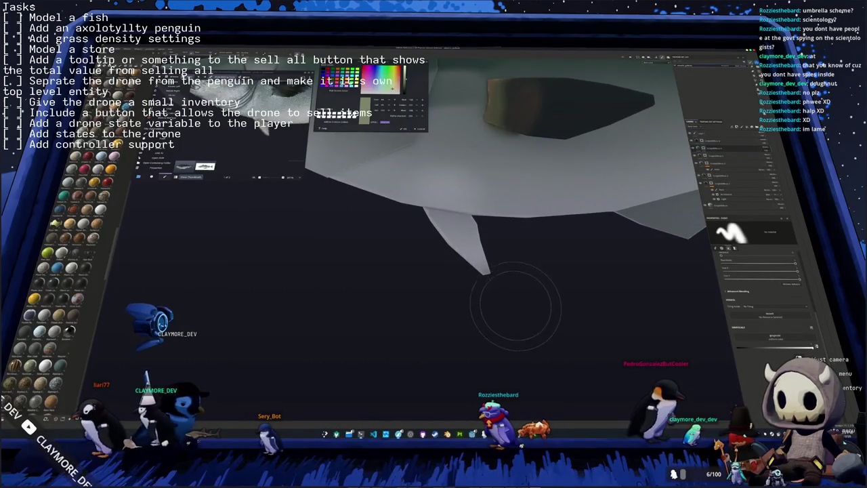
mouse_move(464, 250)
left_mouse_down("alt")
mouse_move(447, 278)
mouse_move(684, 180)
left_mouse_up("alt")
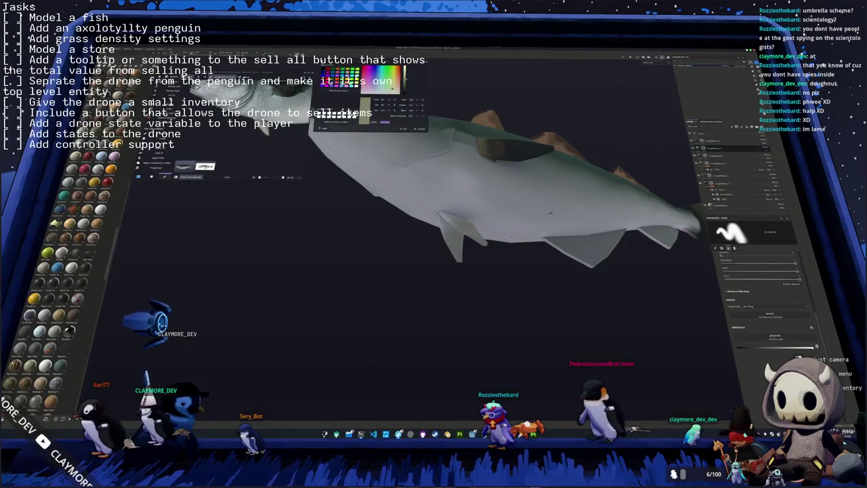
left_click_drag(610, 203, 529, 265, "alt")
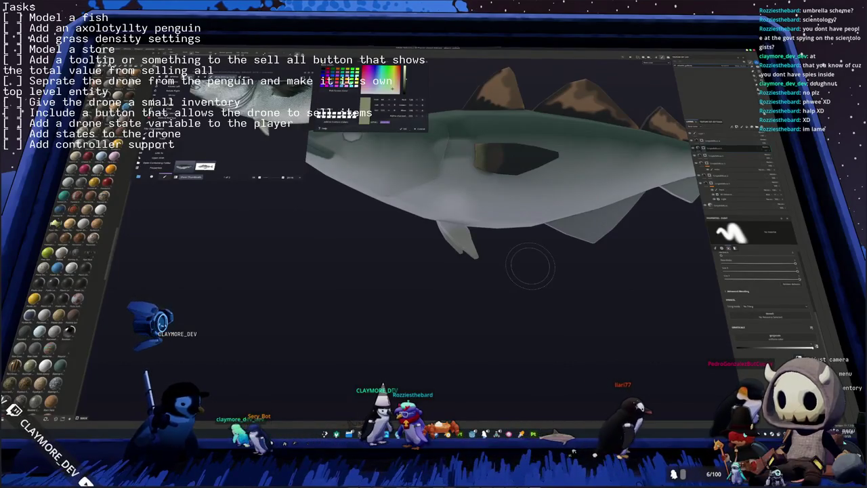
Step: Frame the fish with F and shrink the floating reference image
key("f")
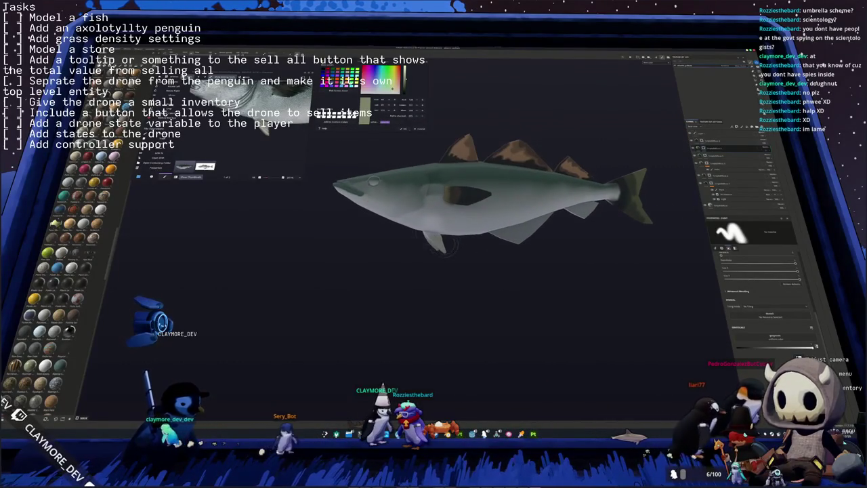
scroll(265, 137, "down", 2)
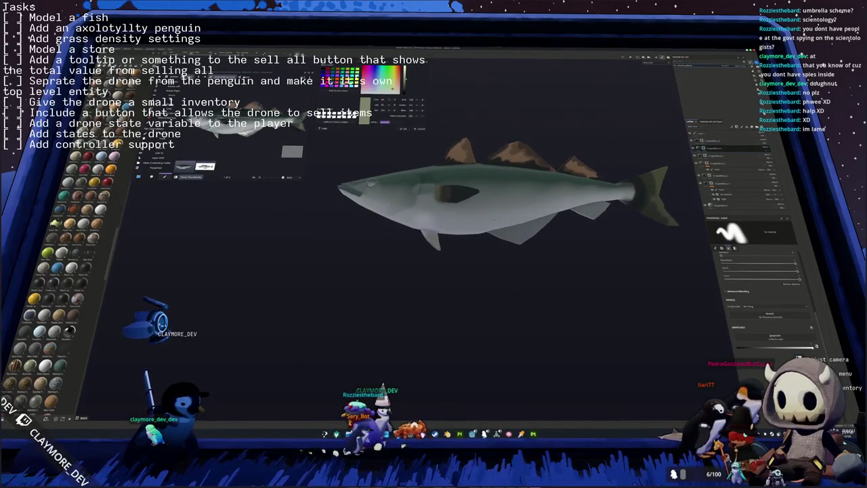
scroll(433, 190, "up", 2)
scroll(433, 189, "up", 2)
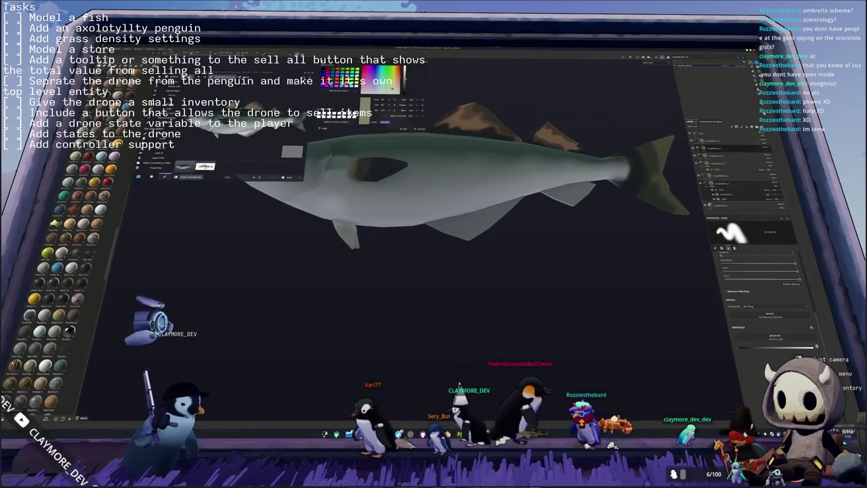
Step: Select through the fish's paint and fill layers to inspect their settings
middle_click_drag(553, 249, 556, 223)
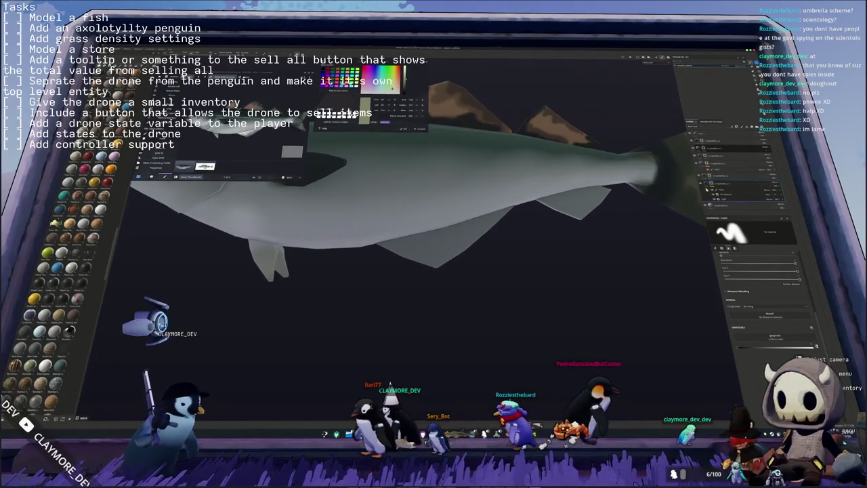
middle_click_drag(407, 257, 383, 268)
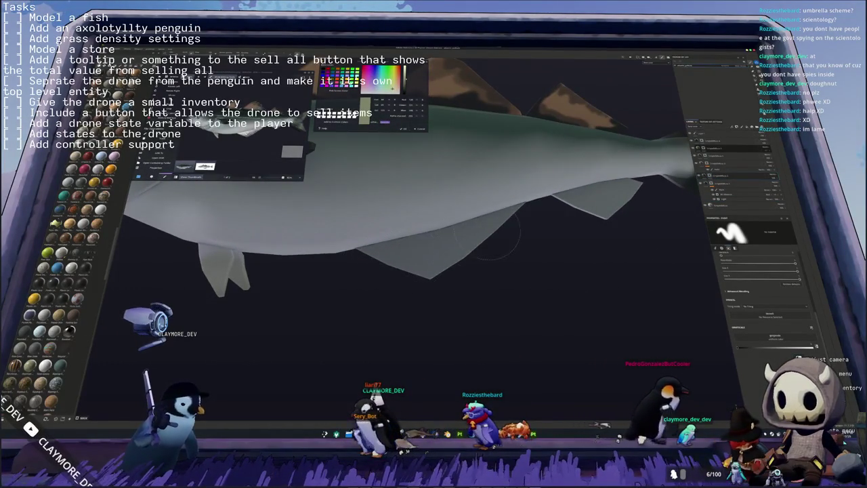
left_click(708, 162)
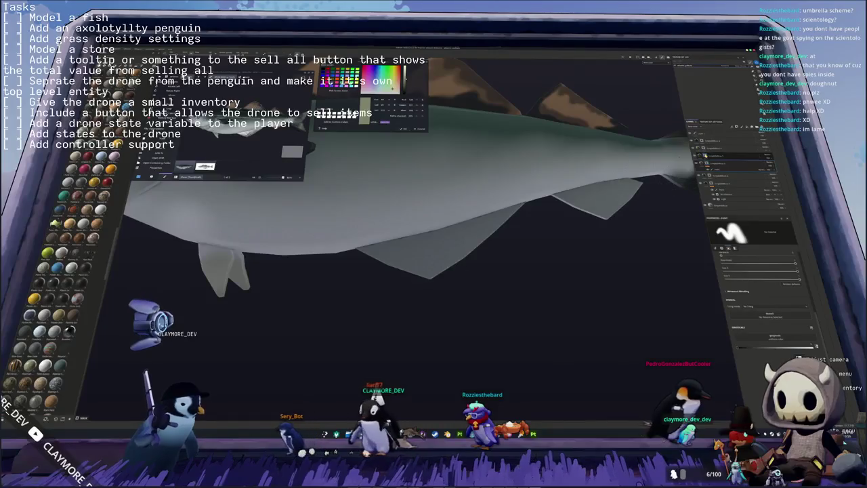
left_click(721, 206)
left_click(711, 184)
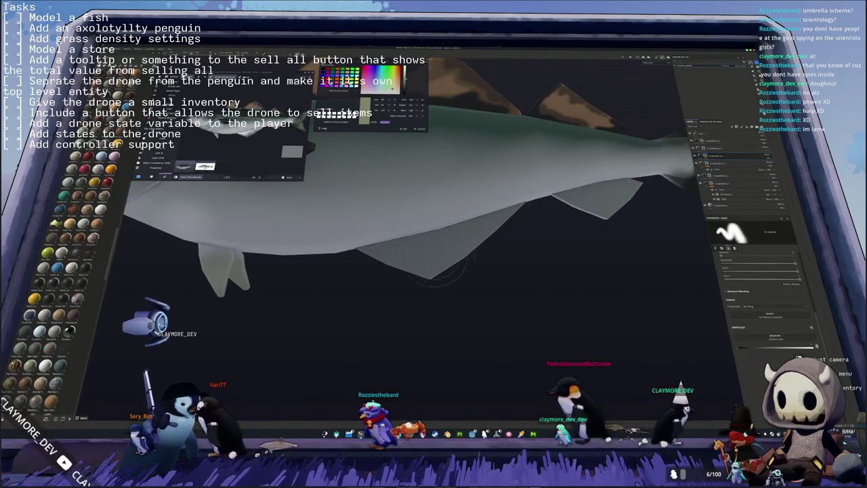
left_click(704, 149)
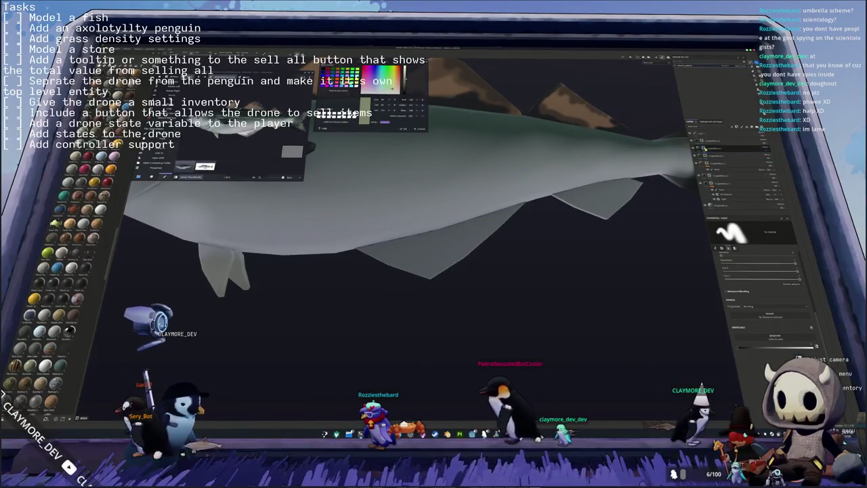
middle_click_drag(434, 271, 637, 170)
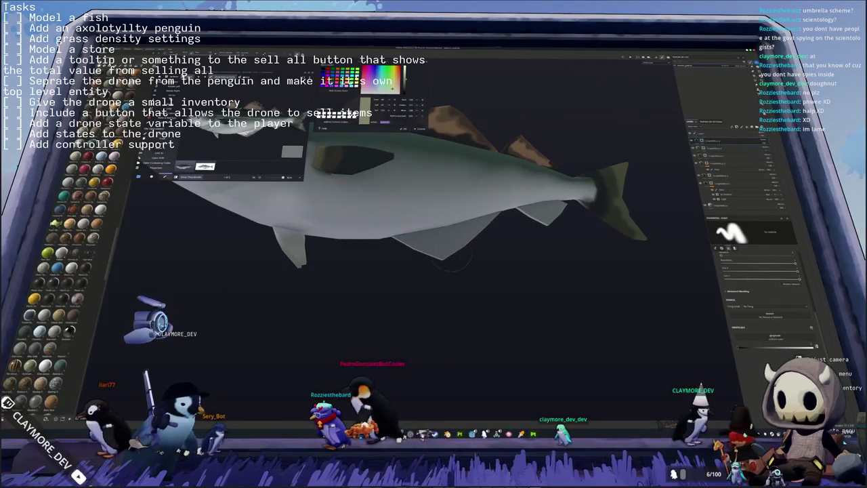
left_click(708, 203)
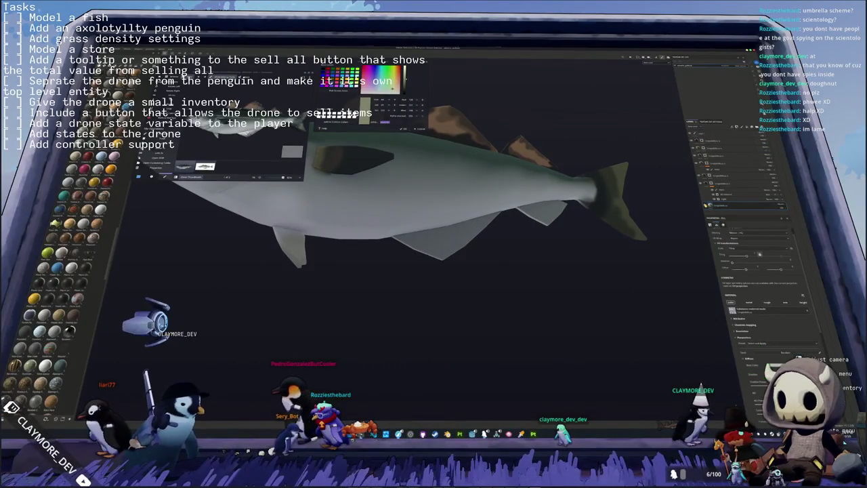
middle_click_drag(406, 203, 447, 190)
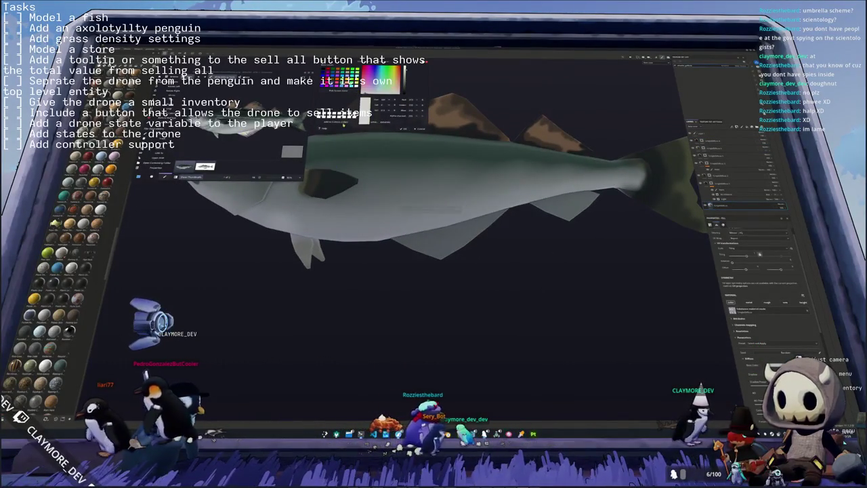
scroll(746, 329, "down", 3)
scroll(746, 329, "down", 3)
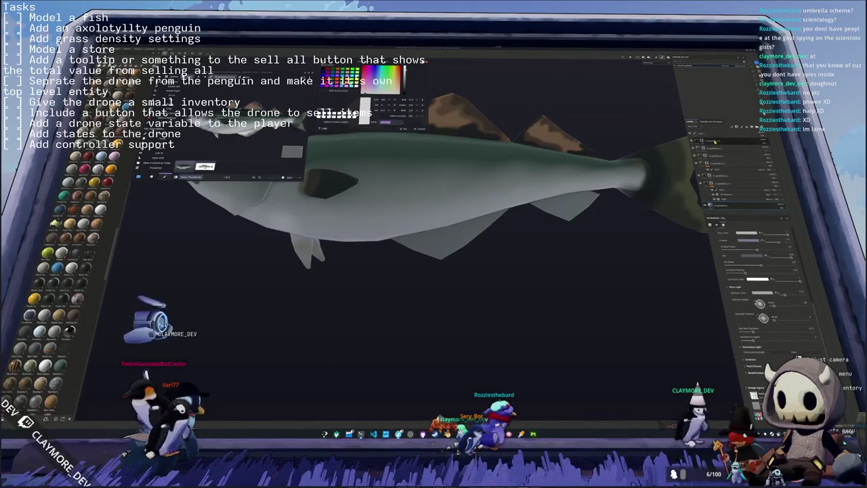
Step: Add a fill layer and set its Base Color to a pale, near-white belly tone
left_click(721, 206)
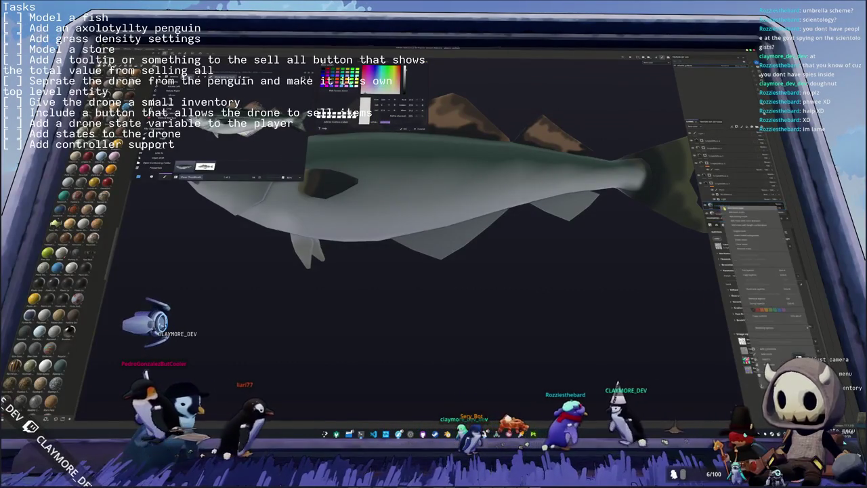
left_click(733, 290)
left_click(769, 296)
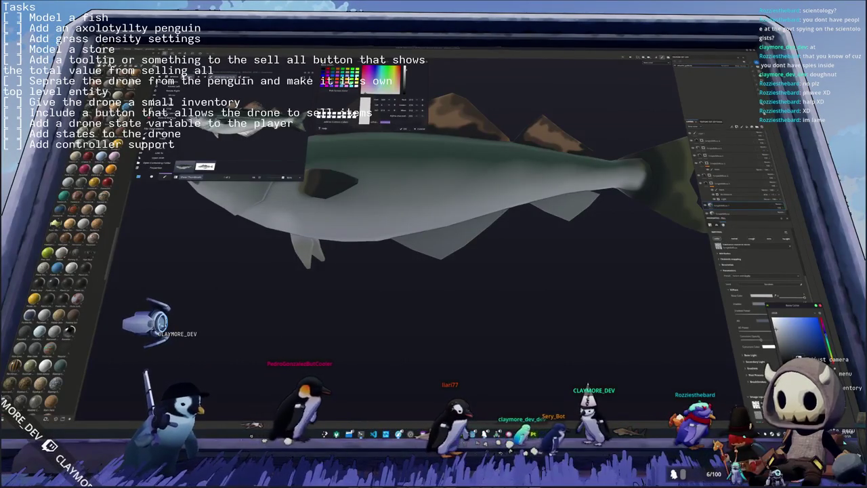
left_click(823, 323)
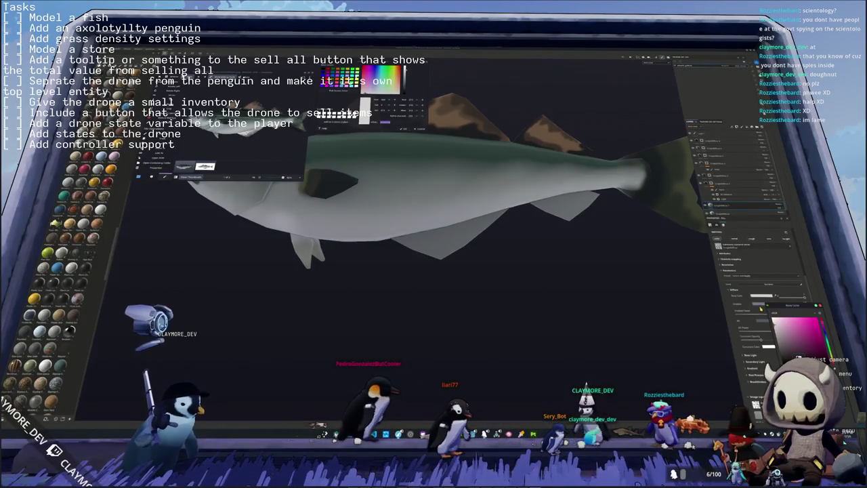
left_click(783, 327)
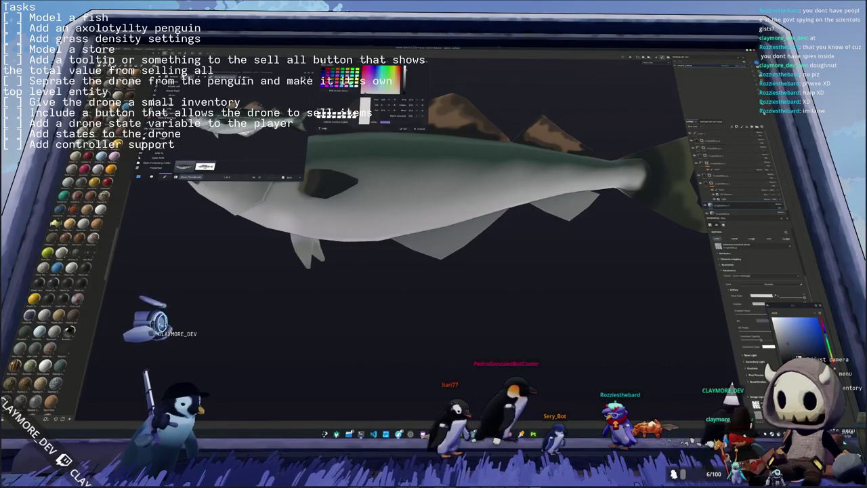
left_click(789, 343)
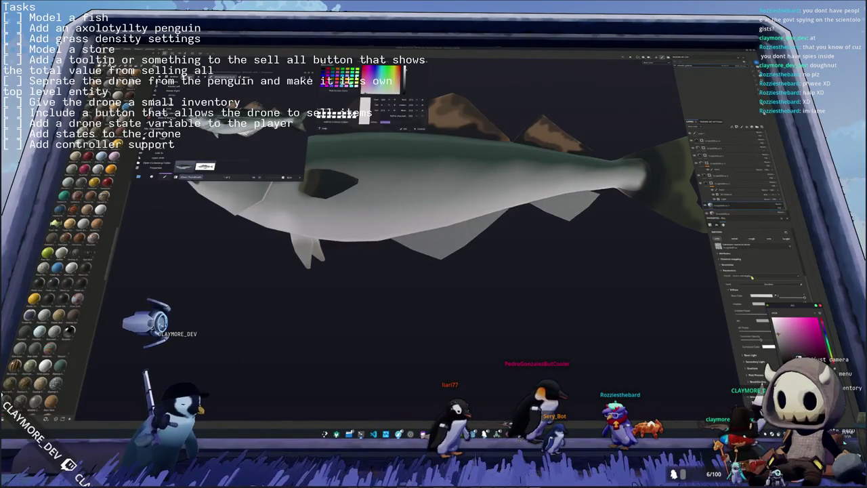
right_click(719, 207)
Step: Apply an option from the fill layer's context menu in the Layers panel
left_click(727, 213)
right_click(718, 206)
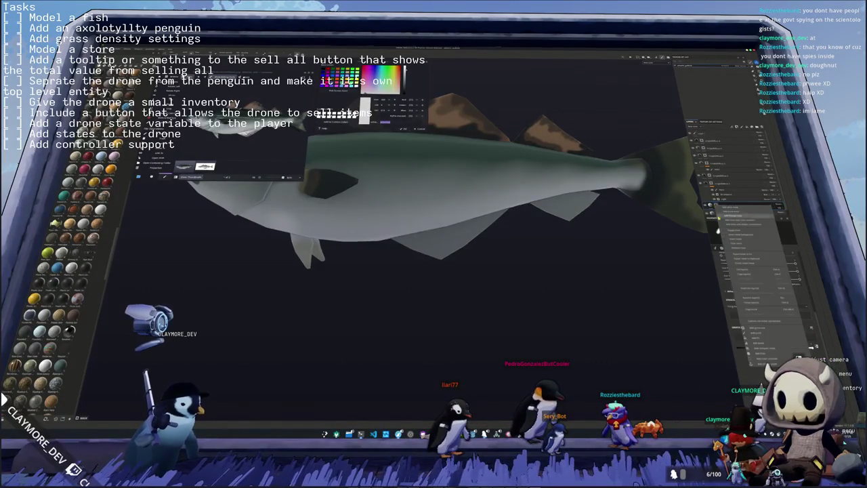
left_click(755, 335)
scroll(575, 230, "up", 2)
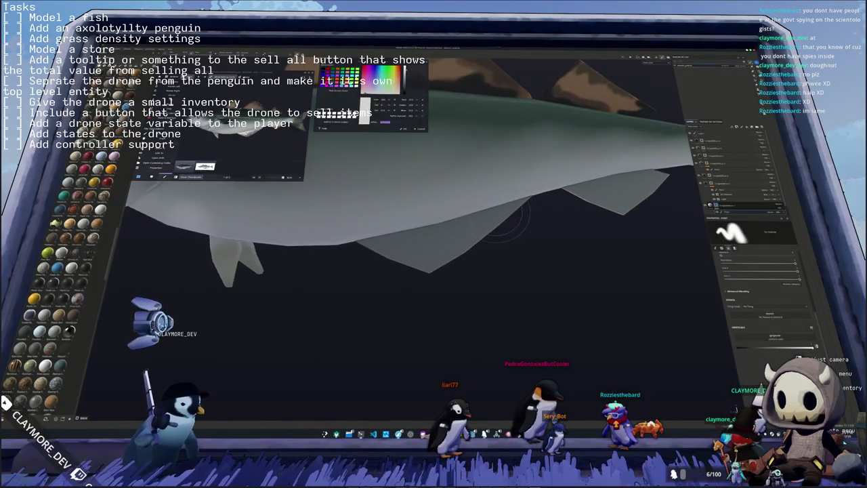
Step: Orbit and frame the fish to review its fins and tail
left_click_drag(434, 237, 417, 238, "alt")
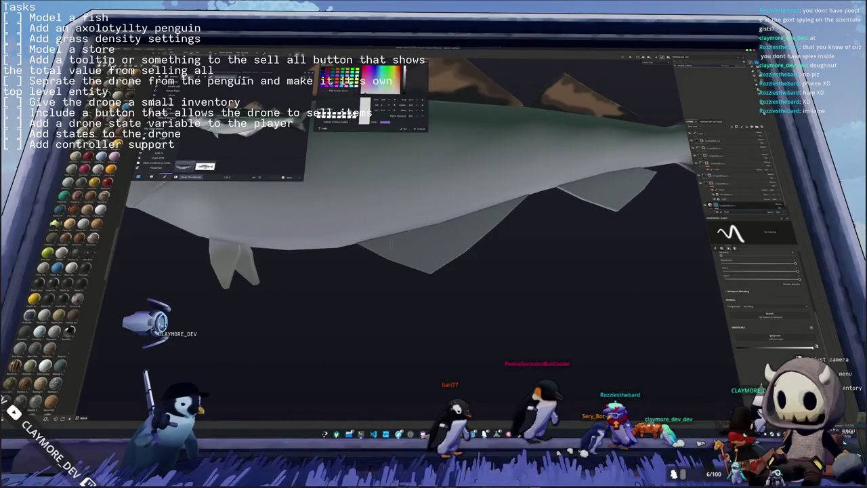
left_click_drag(417, 239, 357, 247, "alt")
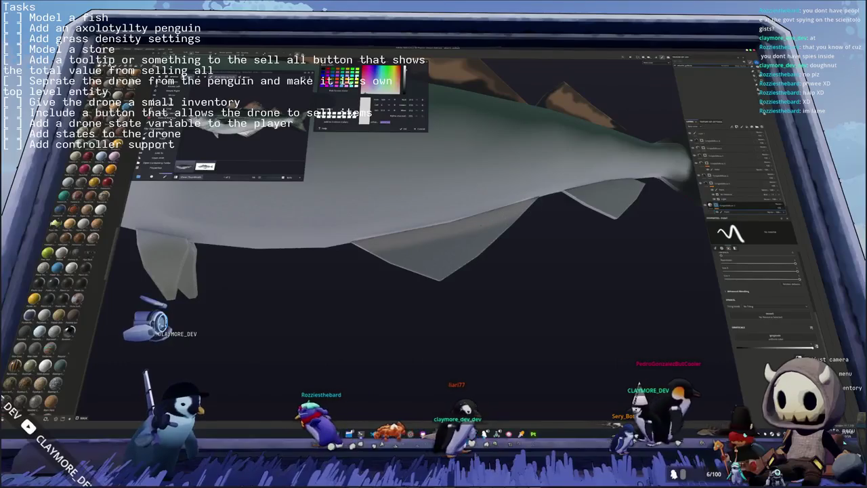
mouse_move(356, 248)
left_mouse_down("alt")
mouse_move(533, 212)
mouse_move(389, 252)
left_mouse_up("alt")
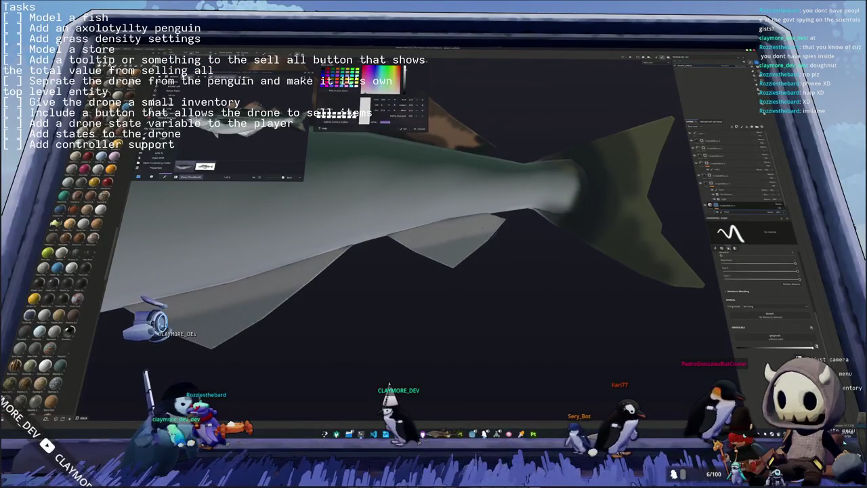
mouse_move(507, 221)
left_mouse_down("alt")
mouse_move(412, 269)
mouse_move(496, 257)
mouse_move(467, 270)
left_mouse_up("alt")
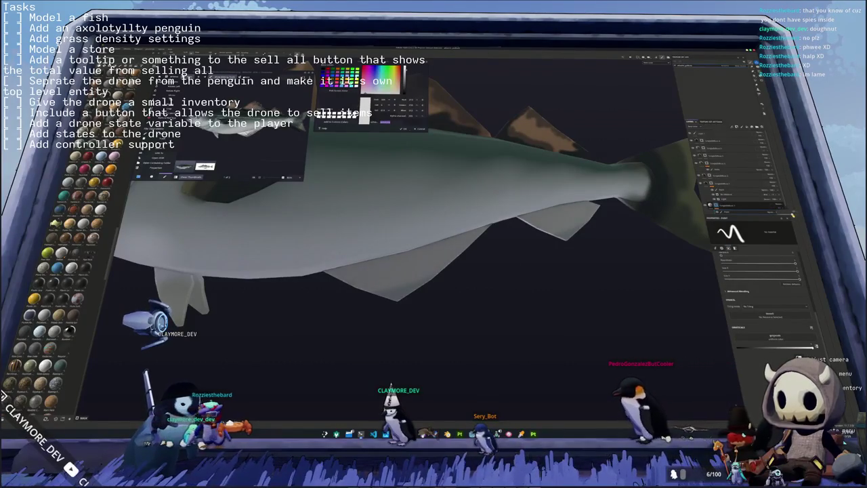
key("f")
left_click_drag(339, 224, 370, 212, "alt")
mouse_move(434, 175)
left_mouse_down("alt")
mouse_move(446, 171)
mouse_move(407, 169)
left_mouse_up("alt")
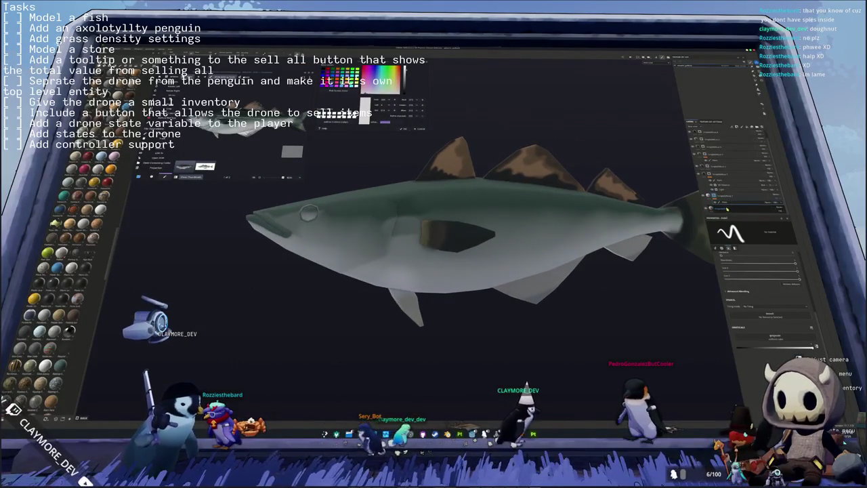
Step: Move a layer lower in the fish's stack and toggle visibility to compare
left_click(724, 210)
left_click(725, 166)
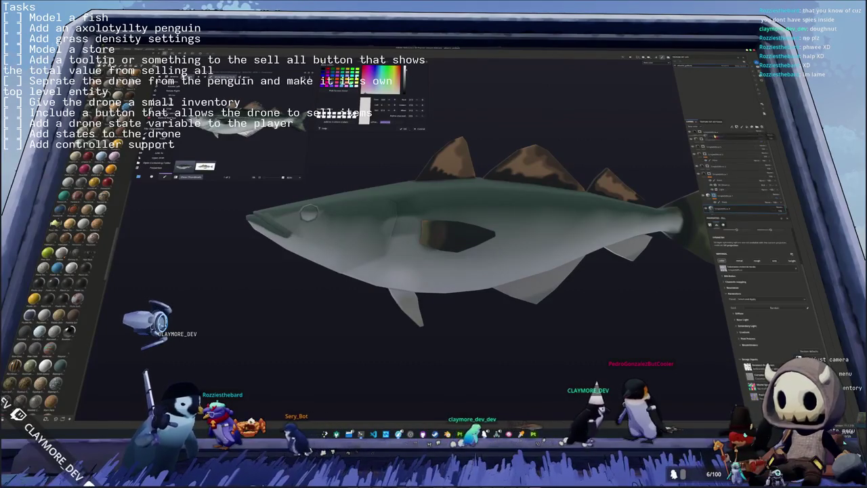
left_click(718, 203)
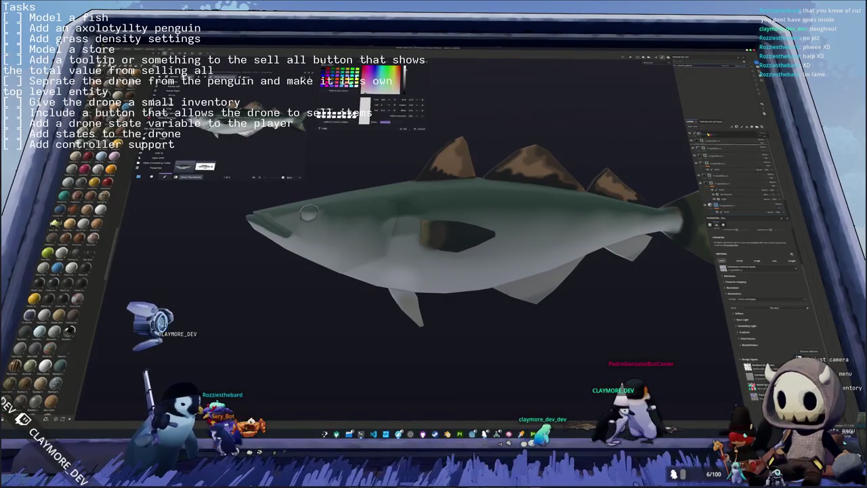
left_click(697, 133)
right_click(700, 134)
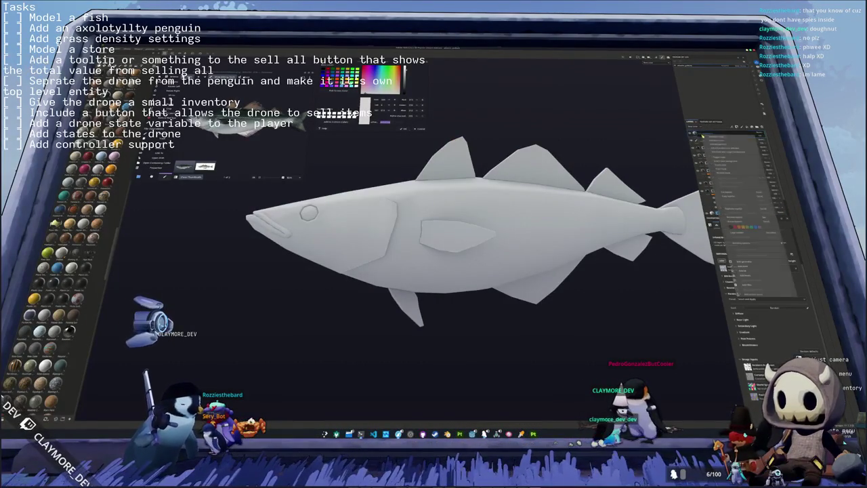
left_click(711, 140)
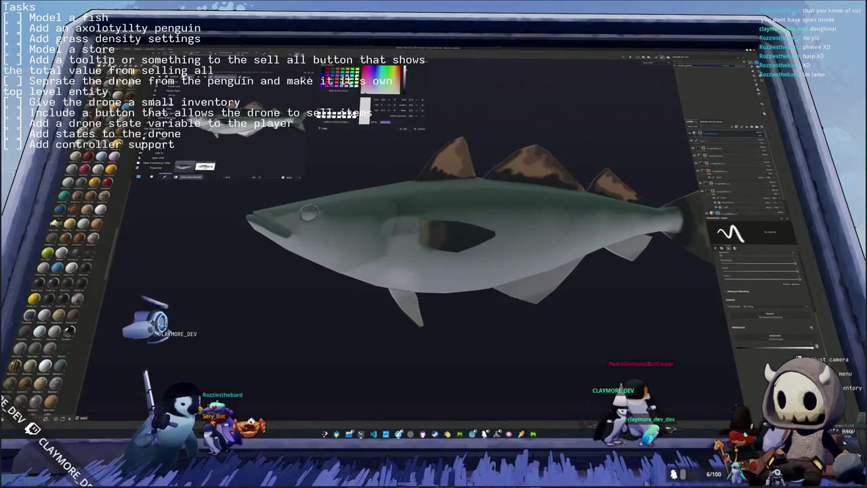
Step: Sample a teal colour from the reference fish photo with the eyedropper
left_click_drag(490, 160, 373, 203, "alt")
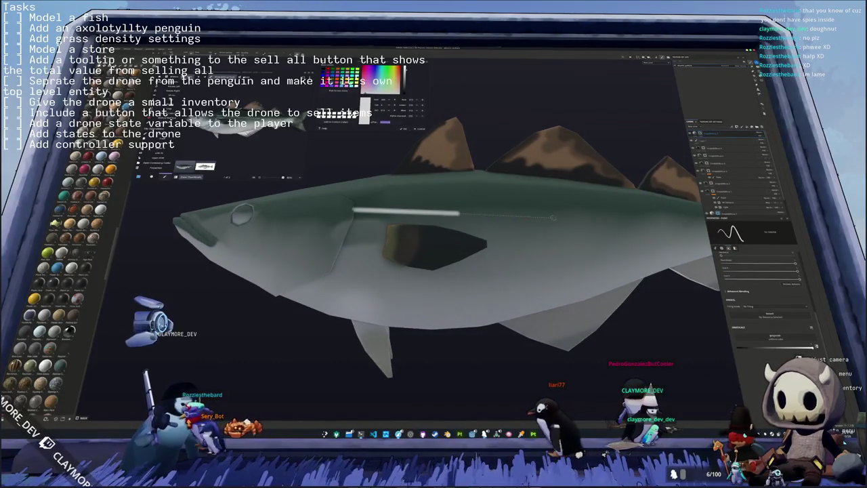
middle_click_drag(474, 237, 305, 223, "alt")
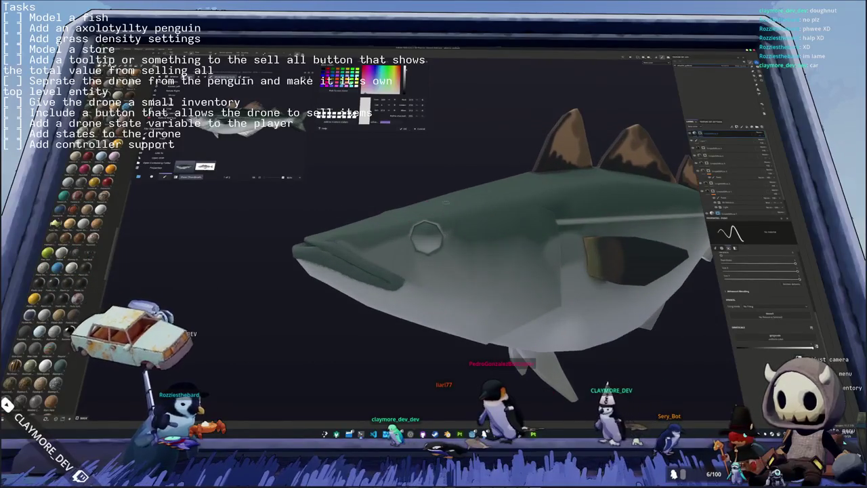
left_click(395, 209)
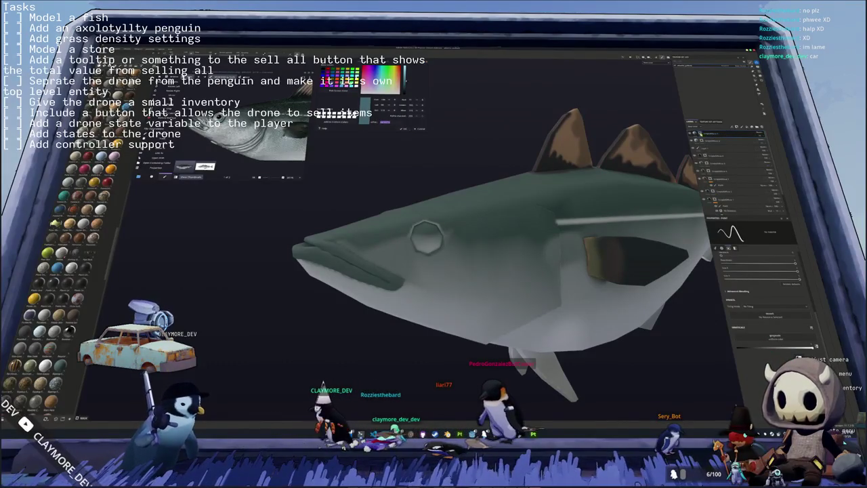
Step: Add a top fill layer and adjust its Base Color, leaving a flat grey fish silhouette
right_click(722, 134)
left_click(726, 183)
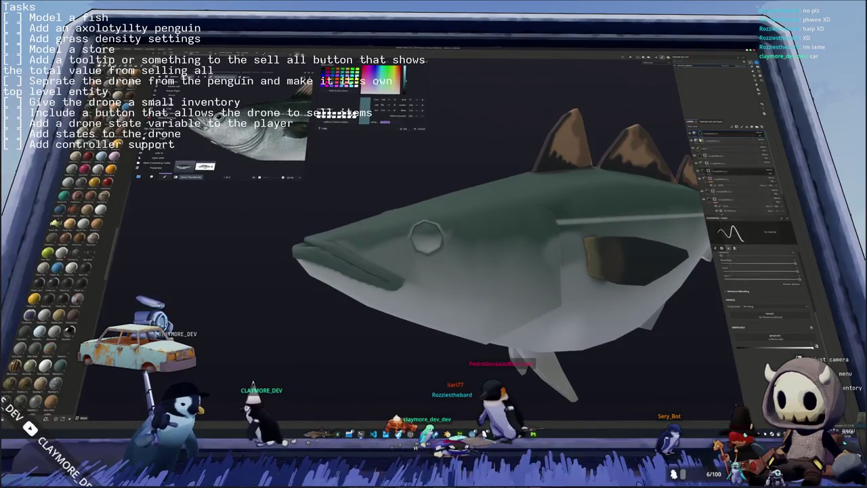
left_click(731, 268)
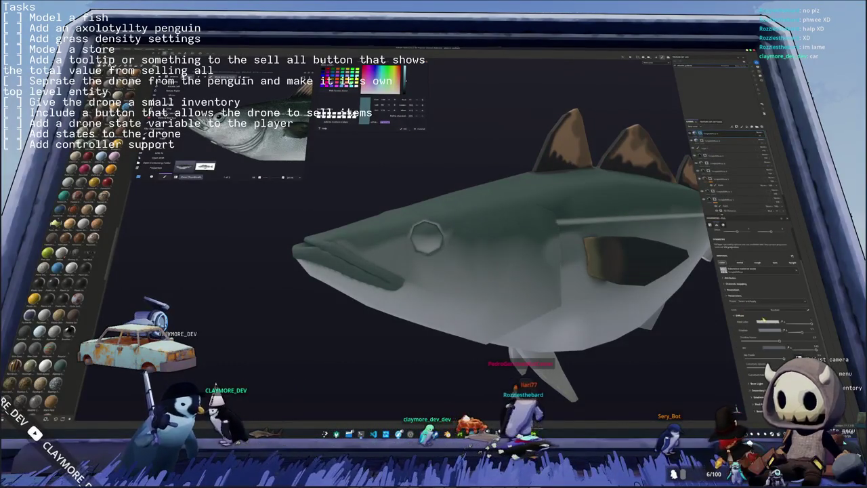
left_click(768, 321)
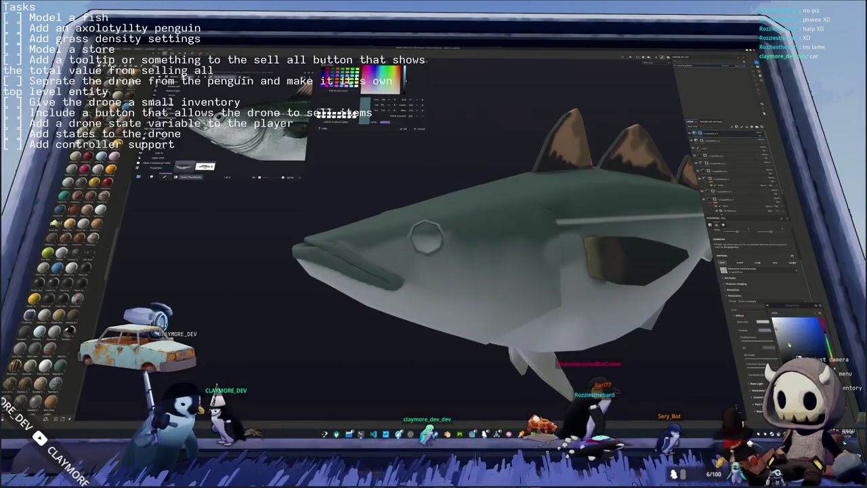
left_click(784, 337)
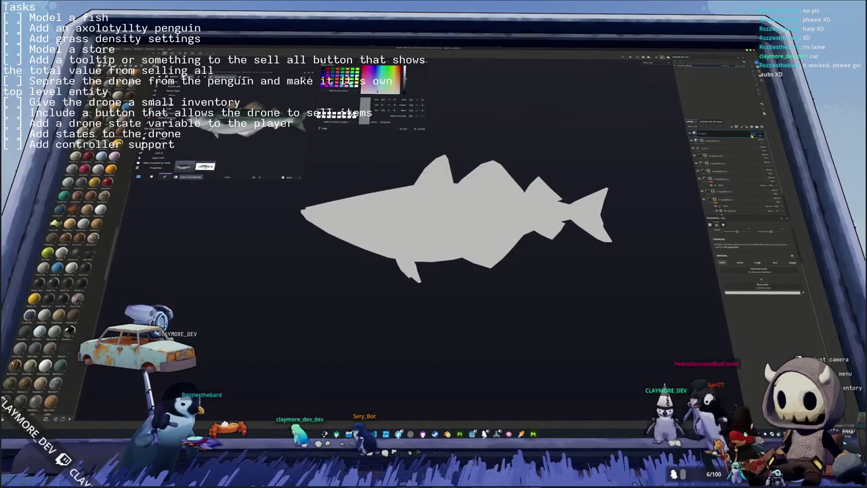
Step: Darken the layer's colour and switch the viewport display back to Material
left_click(740, 294)
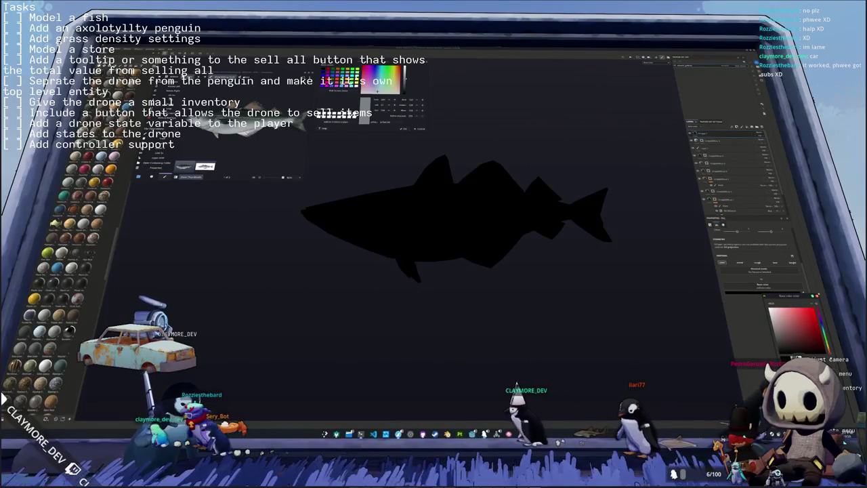
key("Escape")
left_click(772, 166)
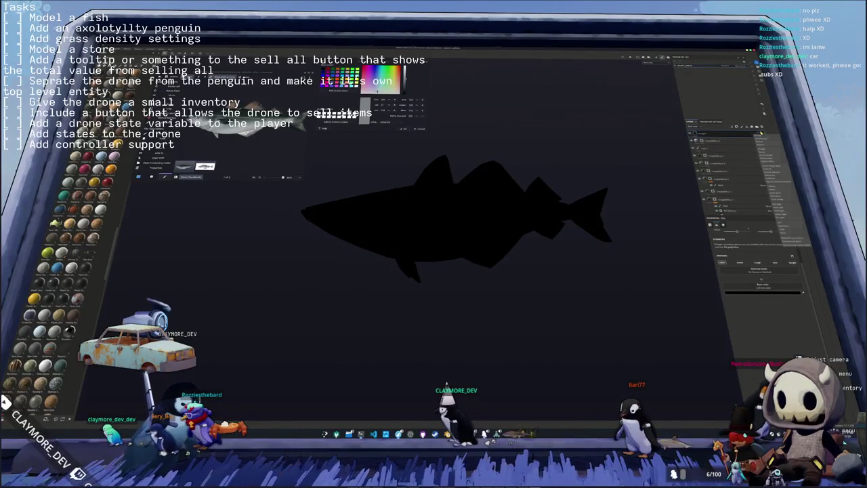
left_click(744, 140)
Step: Add a new paint layer and paint a dark stroke along the first dorsal fin
left_click(701, 130)
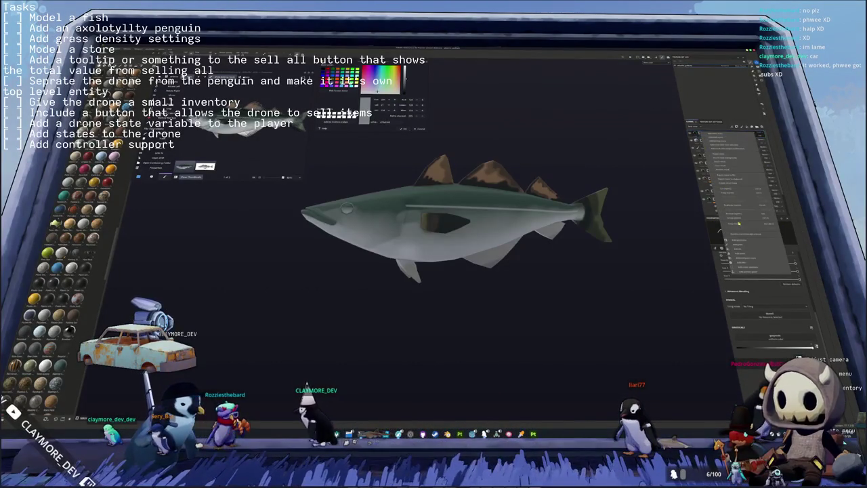
scroll(554, 156, "up", 2)
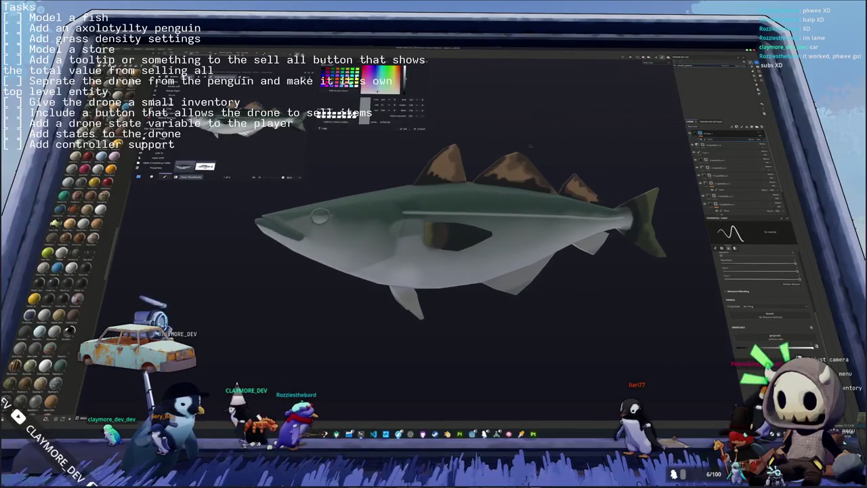
scroll(554, 156, "up", 2)
scroll(554, 156, "up", 4)
scroll(358, 230, "up", 3)
scroll(420, 229, "up", 3)
scroll(471, 228, "up", 1)
scroll(471, 229, "up", 2)
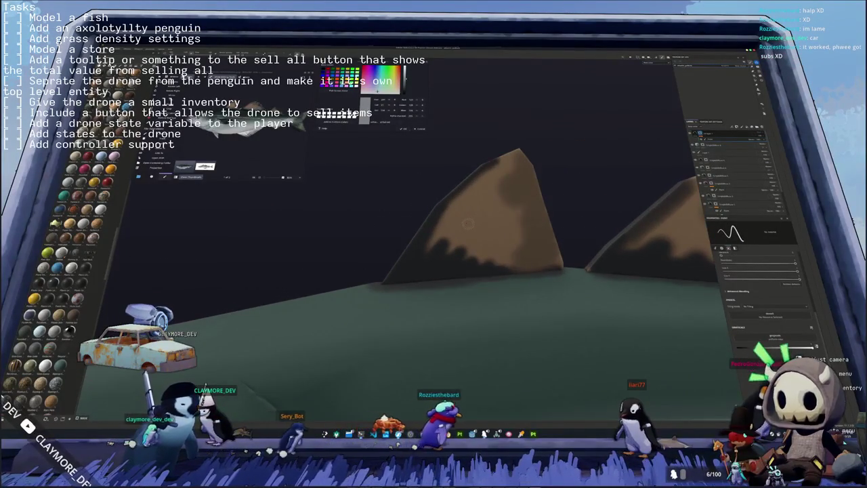
scroll(399, 267, "up", 2)
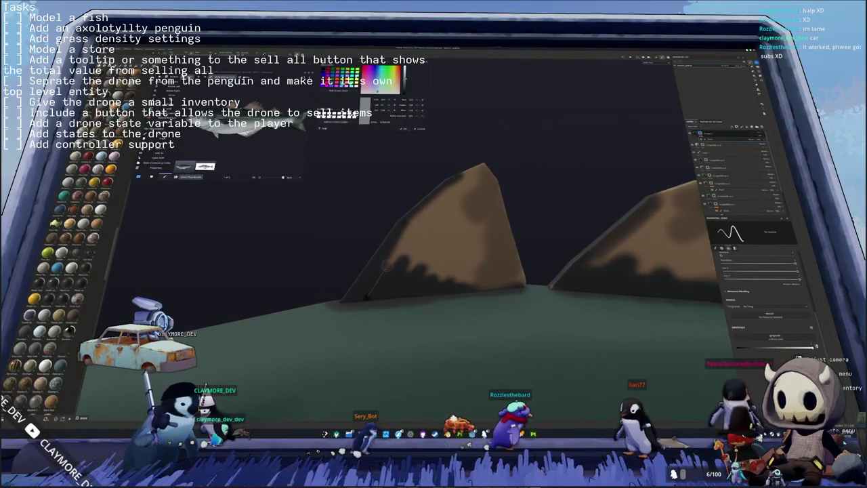
mouse_move(366, 297)
left_mouse_down()
mouse_move(424, 214)
mouse_move(488, 168)
left_mouse_up()
Step: Paint three dark diagonal stripes across the first dorsal fin
right_click_drag(488, 169, 365, 241)
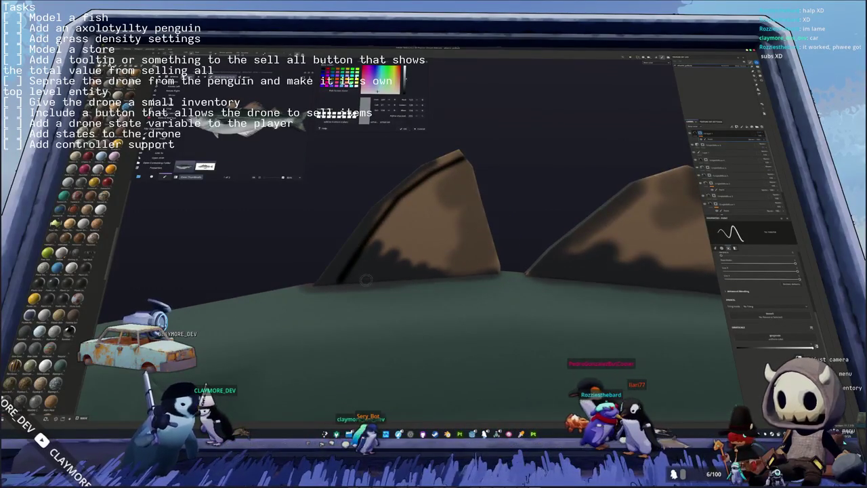
left_click_drag(369, 274, 430, 196)
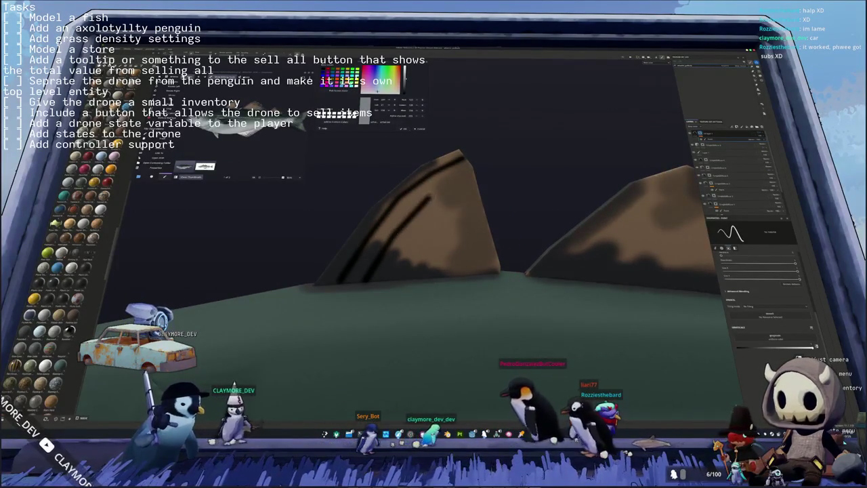
mouse_move(474, 173)
left_mouse_down("alt")
mouse_move(375, 272)
mouse_move(423, 216)
left_mouse_up("alt")
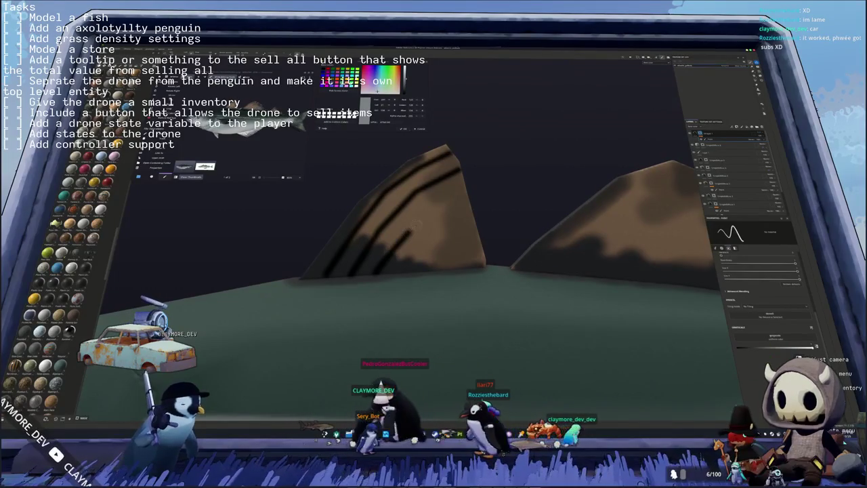
left_click_drag(369, 271, 467, 197)
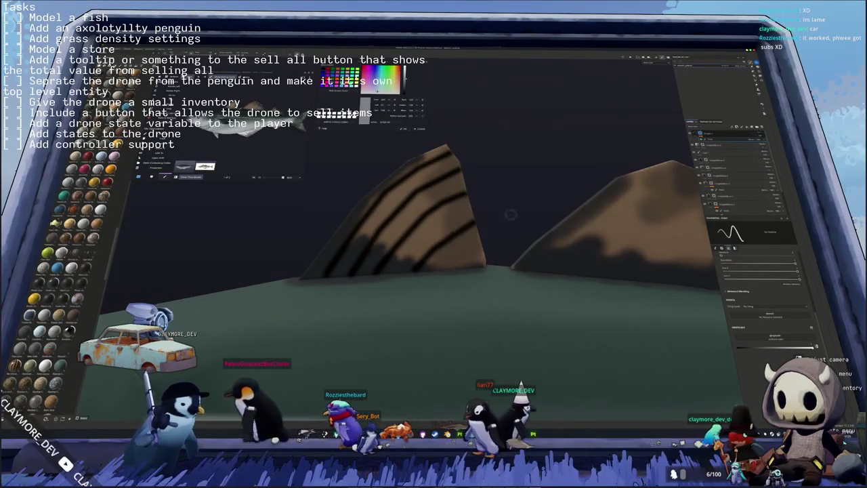
Step: Paint two dark stripes on the middle dorsal fin, then orbit toward the tail
left_click_drag(413, 269, 481, 243, "alt")
middle_click_drag(481, 243, 380, 253, "alt")
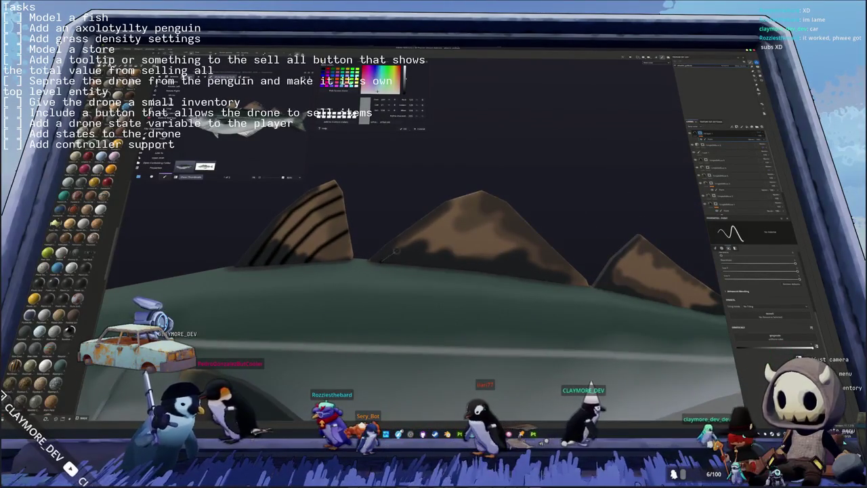
mouse_move(391, 254)
left_mouse_down()
mouse_move(498, 177)
mouse_move(509, 192)
left_mouse_up()
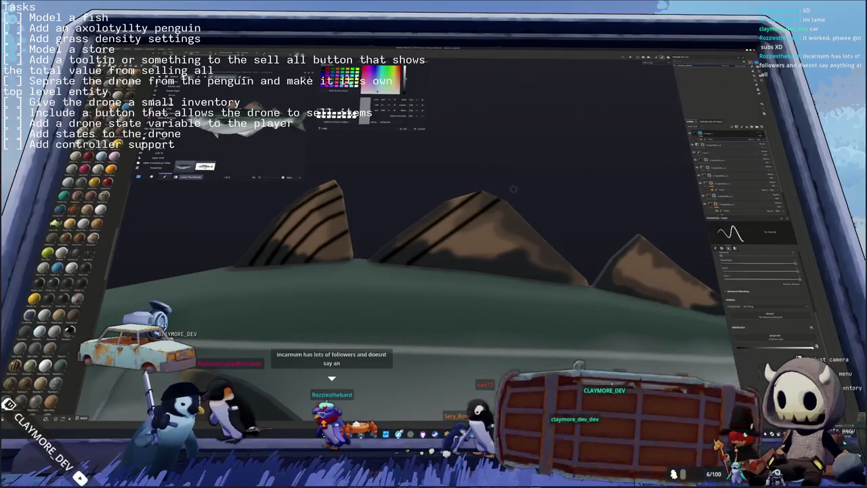
middle_click_drag(428, 258, 383, 247, "alt")
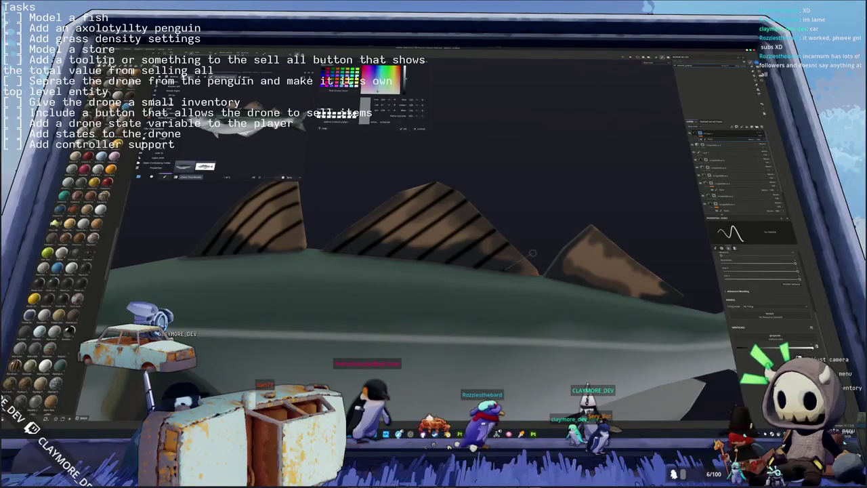
left_click_drag(534, 256, 413, 265, "alt")
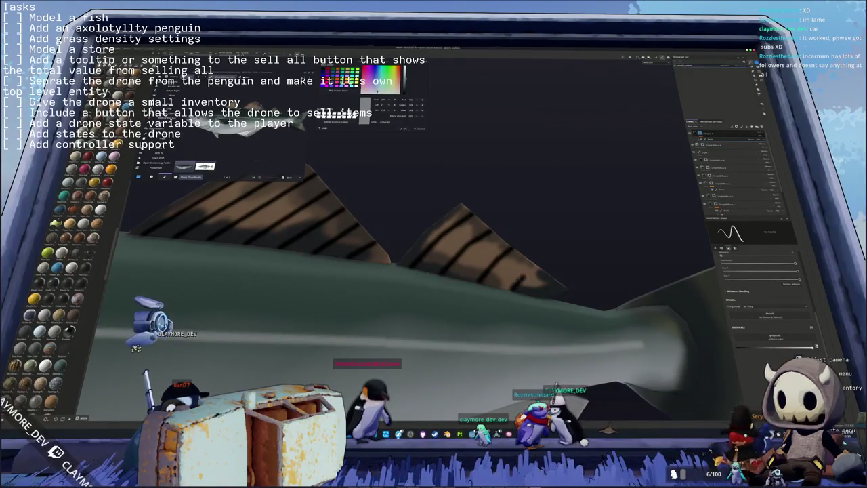
mouse_move(533, 294)
middle_mouse_down()
mouse_move(501, 247)
mouse_move(418, 265)
middle_mouse_up()
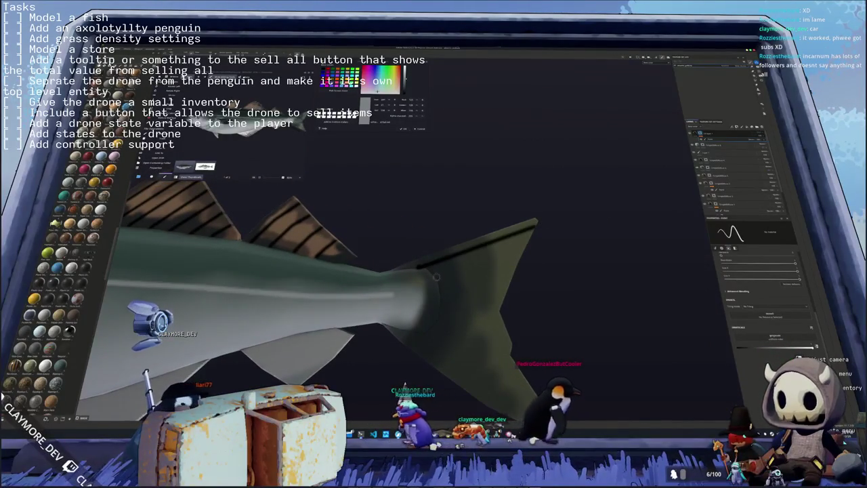
Step: Lay straight dark stripes across the tail fin, including its lower lobe
middle_click_drag(480, 267, 443, 240)
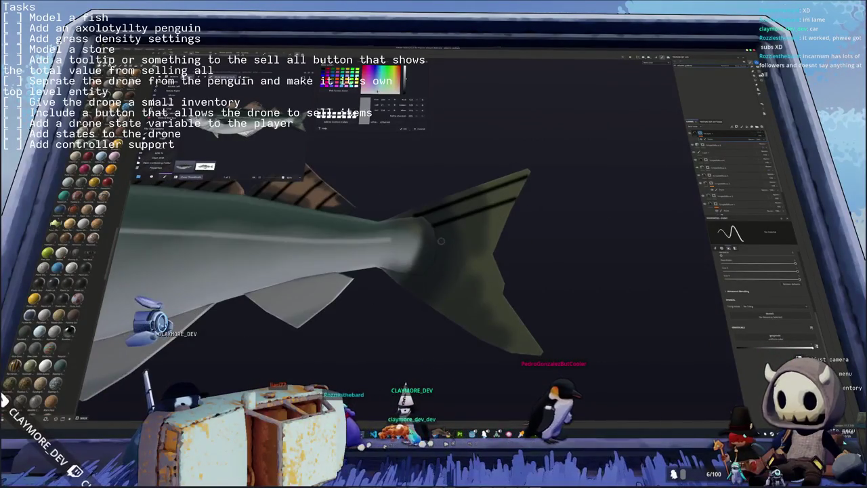
left_click(523, 225, "shift")
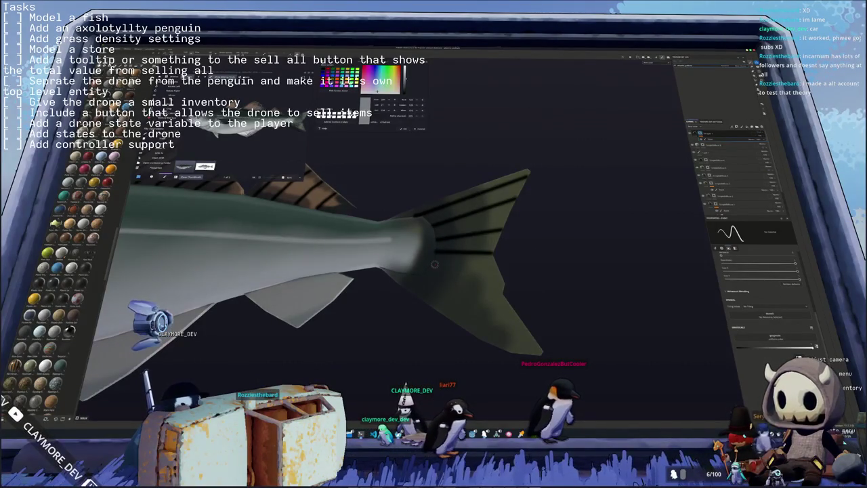
middle_click_drag(521, 287, 435, 236)
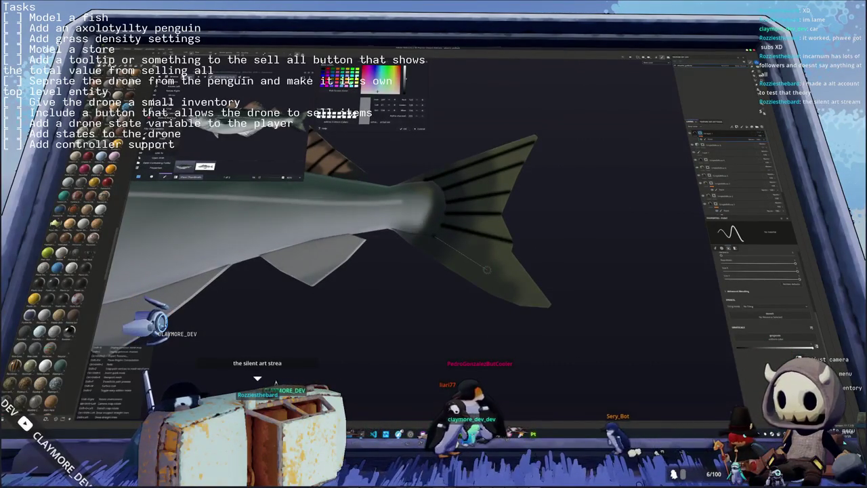
left_click(571, 309, "shift")
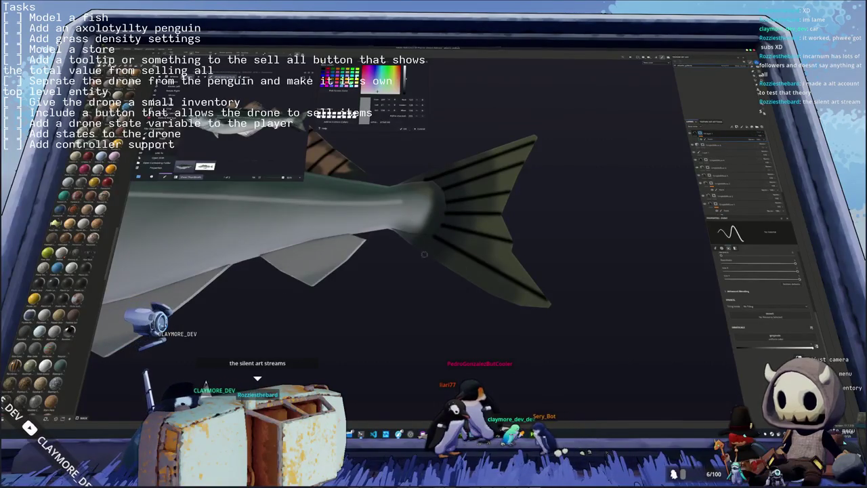
Step: Zoom in and orbit around the tail to bring the fish's underside into view
middle_click_drag(426, 255, 474, 254)
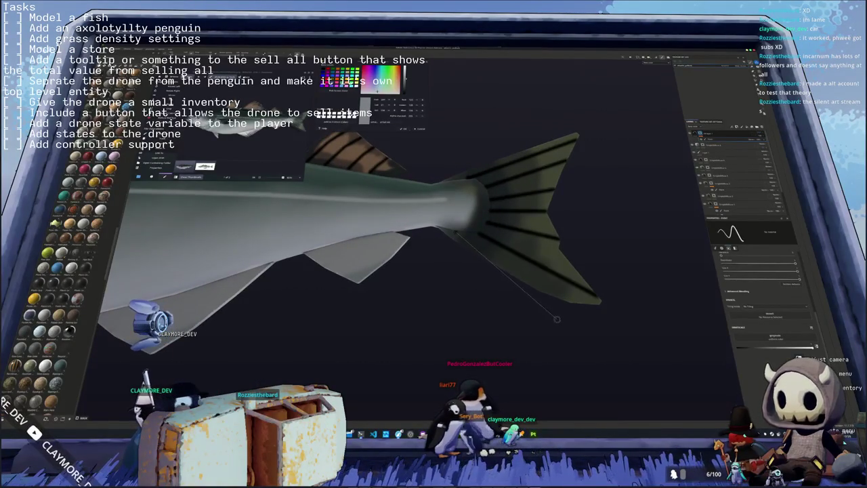
scroll(467, 241, "up", 2)
scroll(467, 241, "up", 1)
scroll(467, 240, "up", 1)
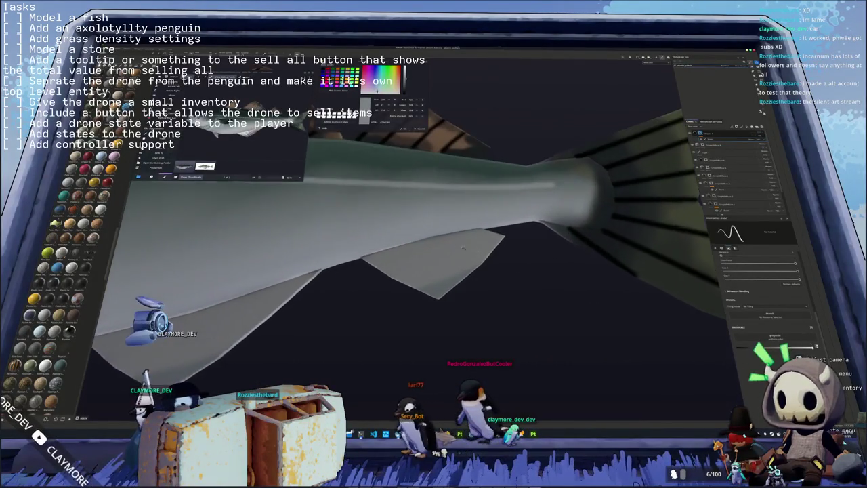
scroll(467, 240, "up", 1)
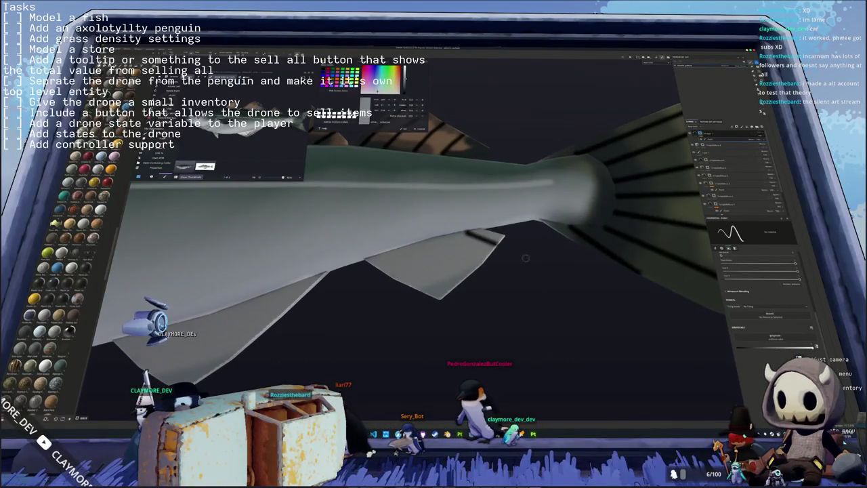
left_click_drag(529, 258, 562, 251, "alt")
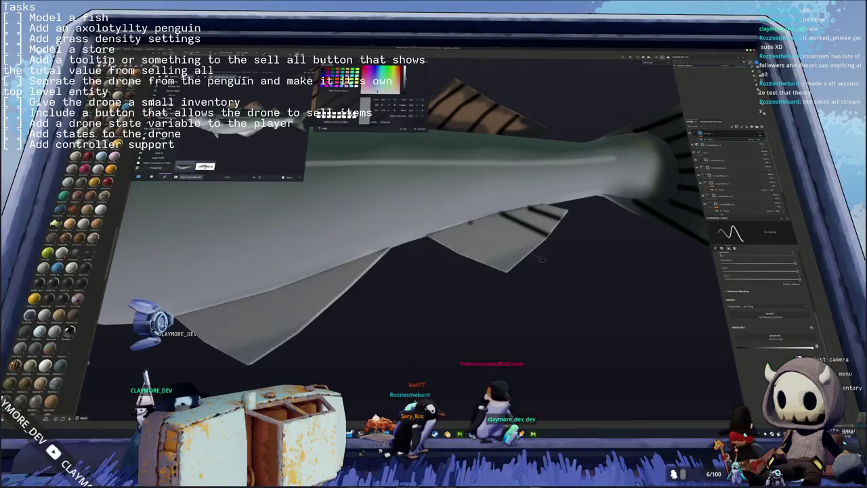
left_click_drag(536, 256, 569, 252, "alt")
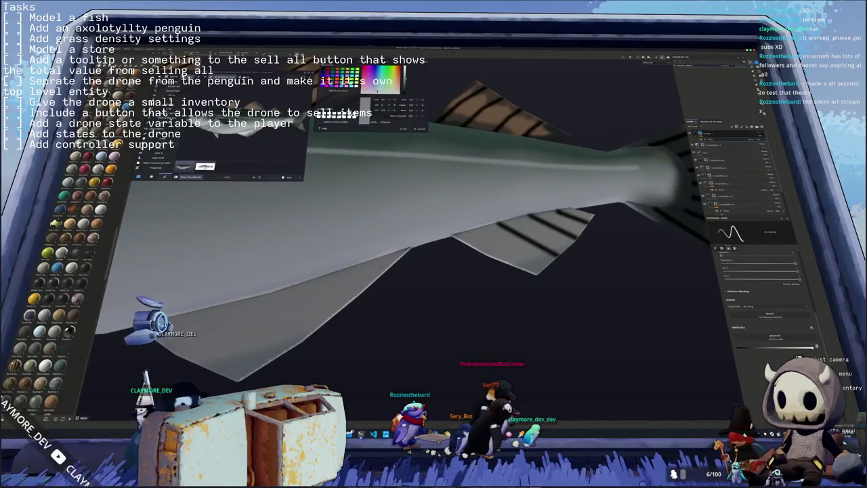
mouse_move(568, 252)
left_mouse_down("alt")
mouse_move(599, 207)
mouse_move(586, 186)
left_mouse_up("alt")
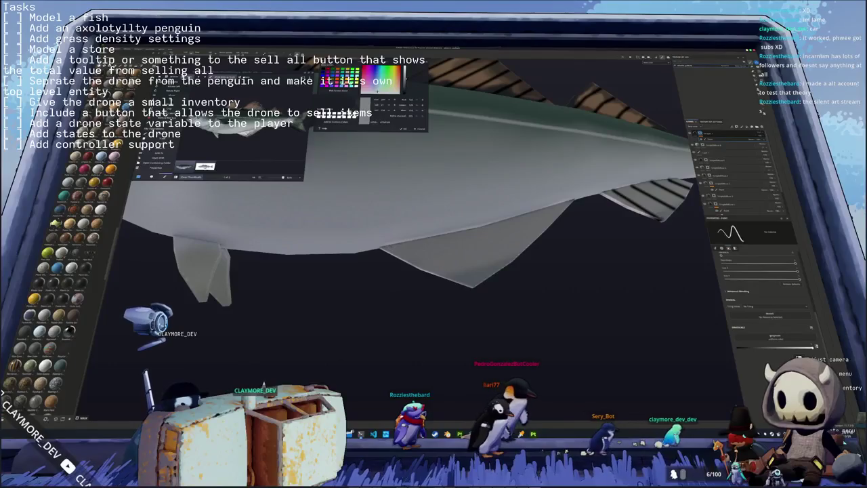
Step: Paint dark straight stripes across the large belly fin
left_click_drag(505, 294, 488, 261, "alt")
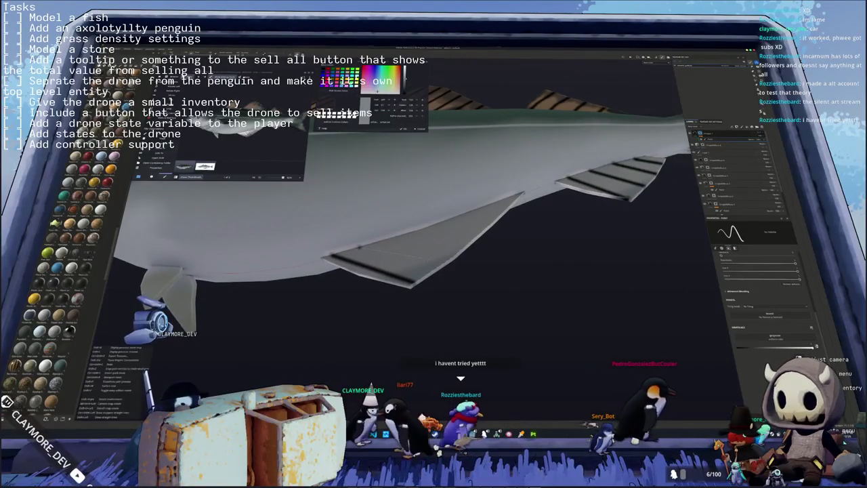
mouse_move(461, 272)
left_mouse_down("alt")
mouse_move(448, 258)
mouse_move(466, 253)
mouse_move(441, 235)
mouse_move(453, 240)
mouse_move(433, 252)
left_mouse_up("alt")
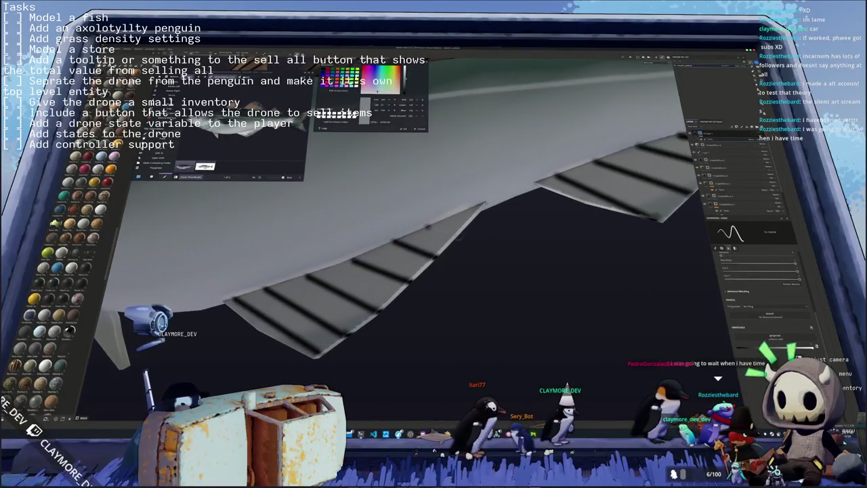
scroll(459, 235, "down", 3)
scroll(459, 235, "down", 2)
Step: Stripe the small belly fin, then orbit back to a side view
mouse_move(458, 235)
left_mouse_down("alt")
mouse_move(484, 252)
mouse_move(487, 304)
left_mouse_up("alt")
key("ctrl")
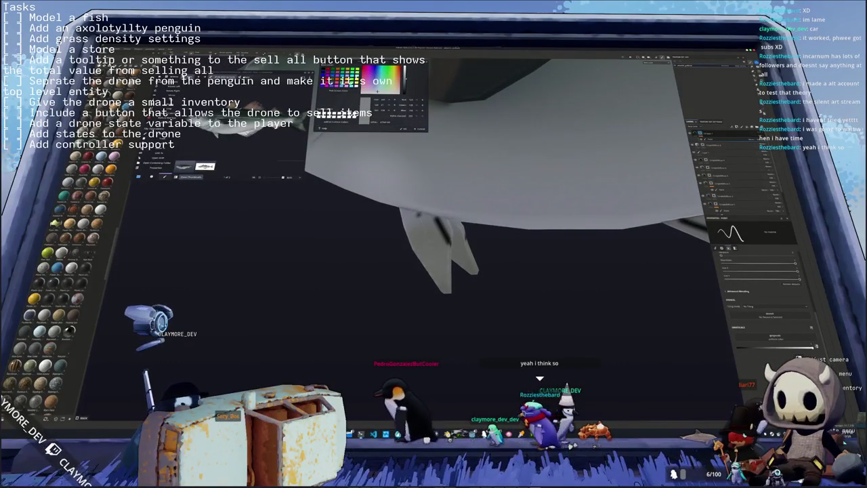
left_click_drag(401, 271, 405, 264, "alt")
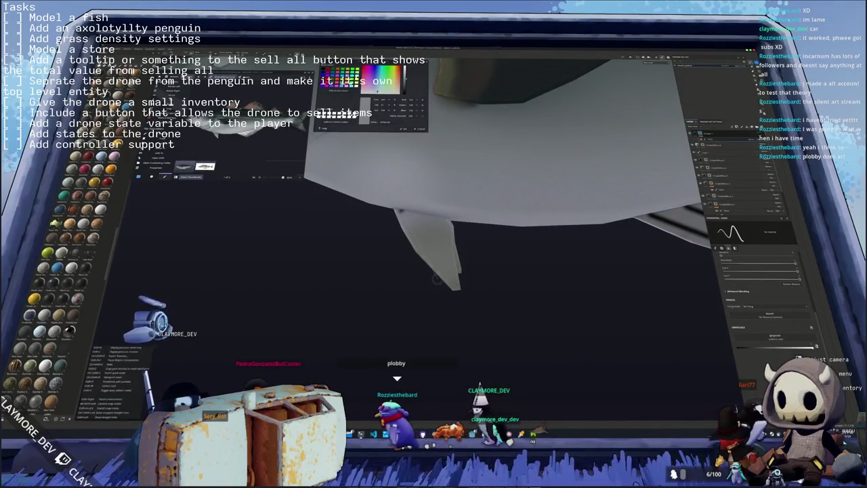
left_click_drag(434, 257, 447, 252, "alt")
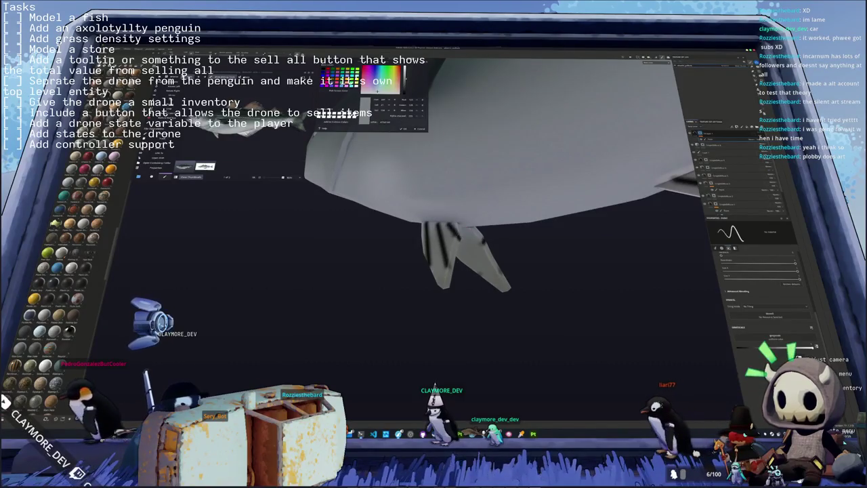
left_click_drag(433, 257, 474, 248, "alt")
mouse_move(467, 271)
middle_mouse_down()
mouse_move(480, 296)
mouse_move(411, 220)
mouse_move(420, 244)
middle_mouse_up()
scroll(410, 221, "up", 3)
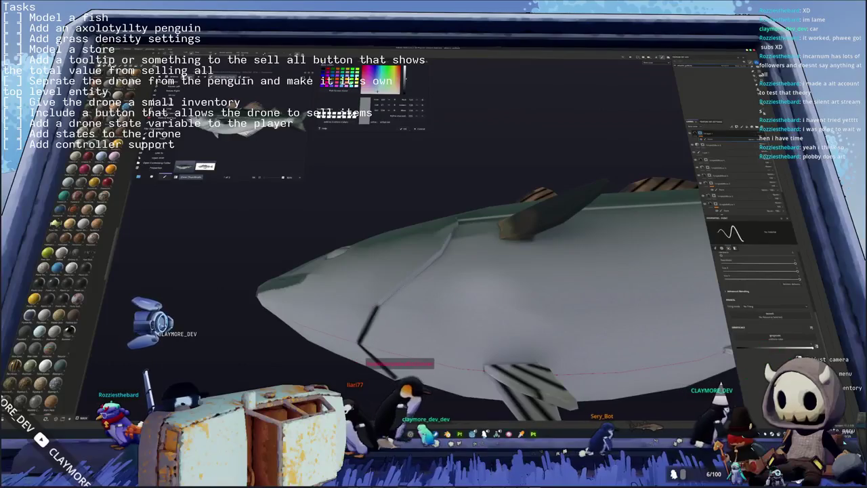
Step: Orbit and zoom around the fish to line up the flank behind the head
middle_click_drag(420, 244, 441, 224)
mouse_move(474, 291)
middle_mouse_down()
mouse_move(486, 299)
mouse_move(515, 264)
middle_mouse_up()
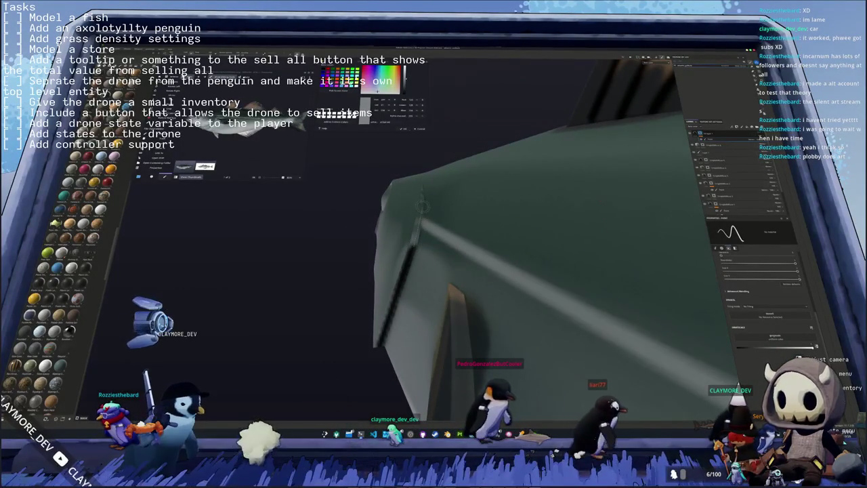
middle_click_drag(515, 264, 474, 251)
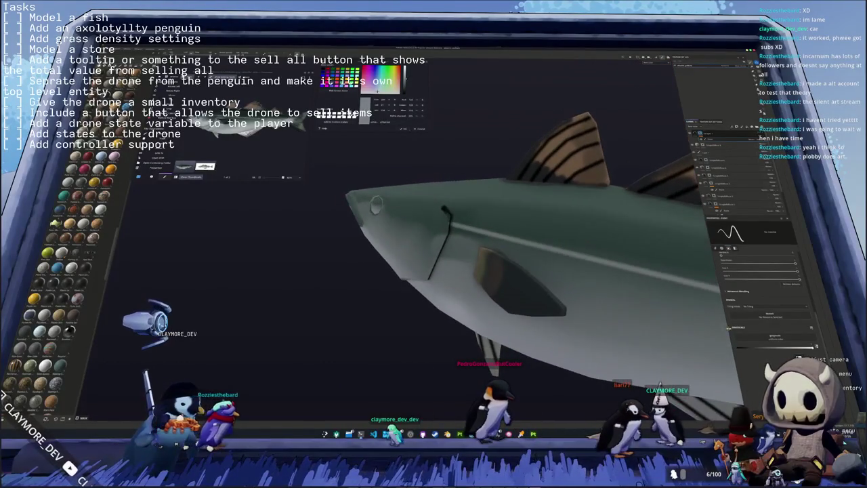
middle_click_drag(481, 197, 432, 251)
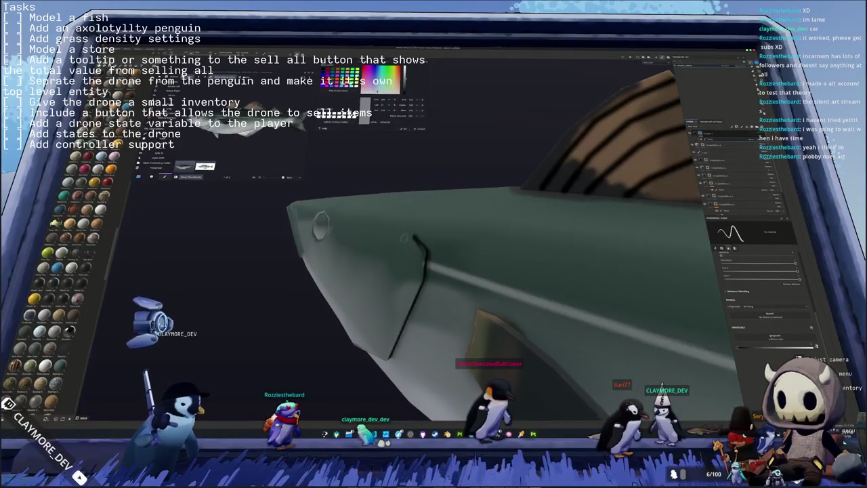
middle_click_drag(473, 270, 433, 264)
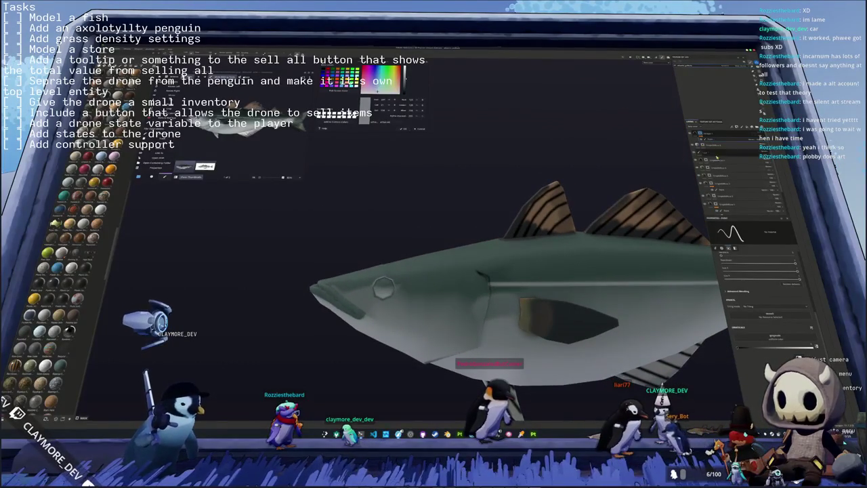
middle_click_drag(436, 247, 417, 220)
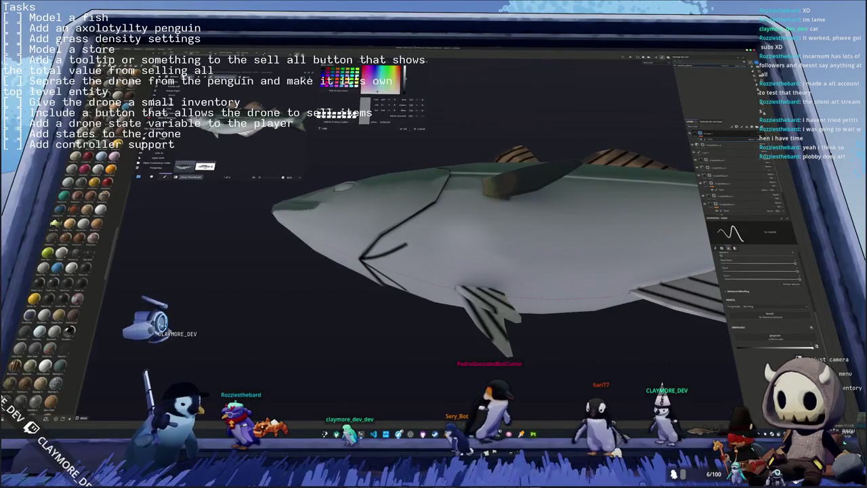
mouse_move(409, 229)
middle_mouse_down()
mouse_move(404, 233)
mouse_move(418, 219)
middle_mouse_up()
scroll(403, 233, "up", 3)
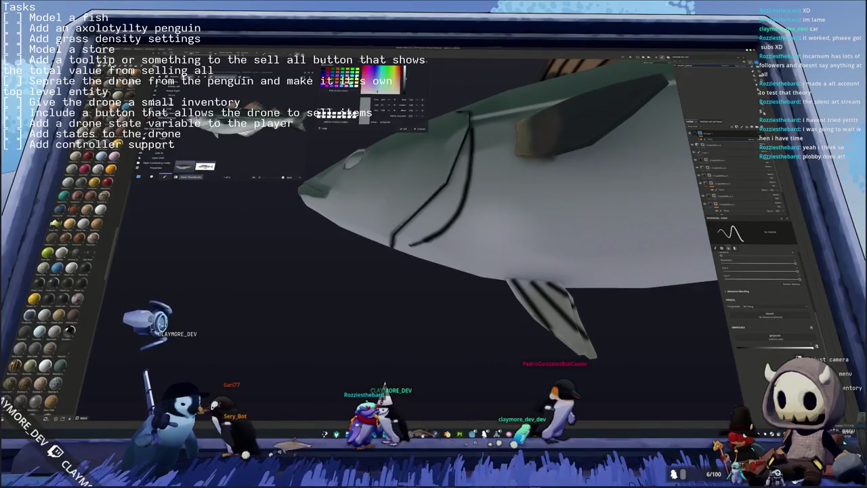
middle_click_drag(392, 250, 427, 242)
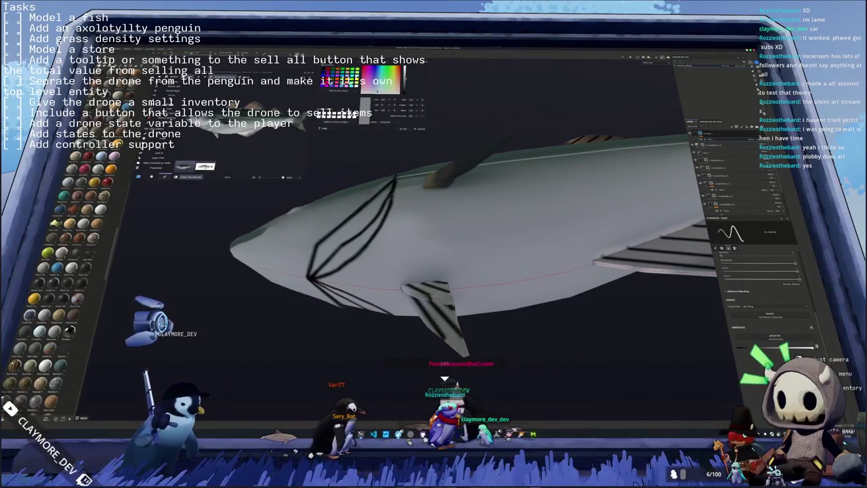
mouse_move(539, 259)
middle_mouse_down()
mouse_move(235, 303)
mouse_move(324, 264)
mouse_move(559, 368)
mouse_move(474, 319)
middle_mouse_up()
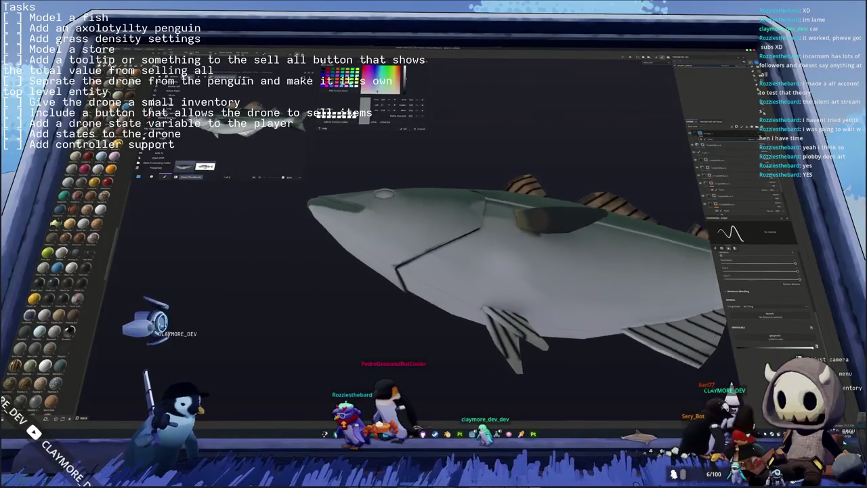
scroll(460, 284, "up", 2)
scroll(460, 284, "up", 2)
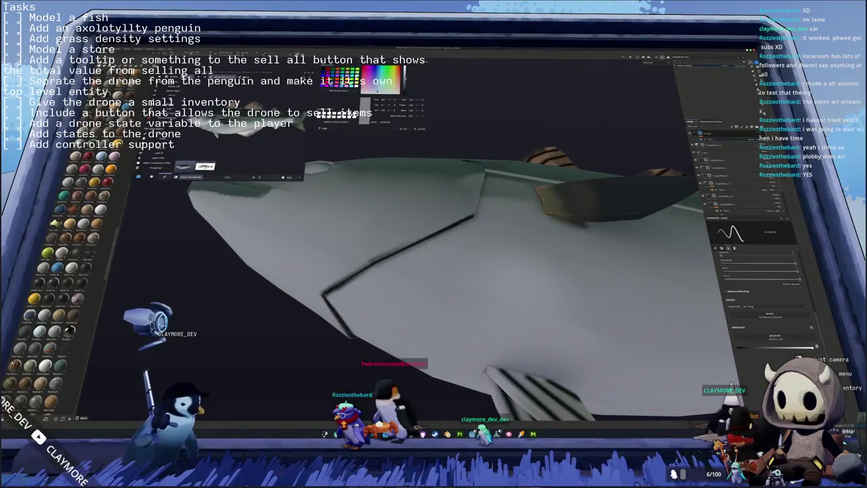
mouse_move(467, 240)
middle_mouse_down()
mouse_move(474, 237)
mouse_move(467, 254)
middle_mouse_up()
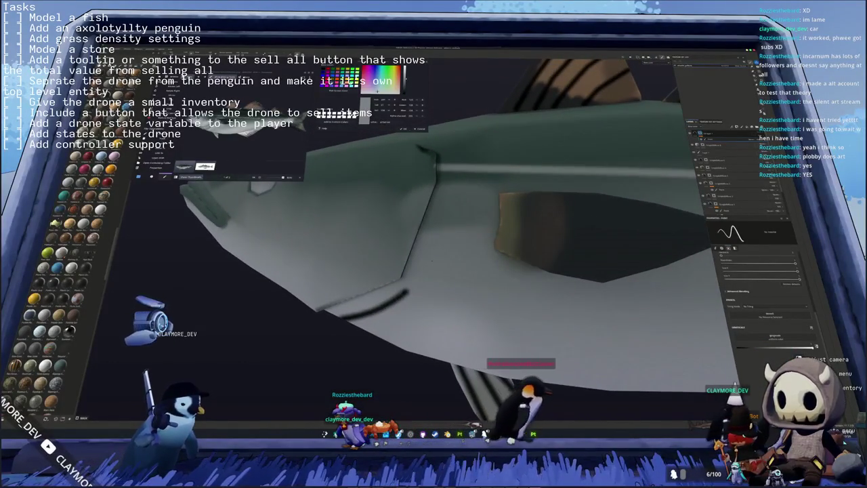
key("ctrl")
Step: Paint dark curved gill lines on the flank behind the head, toward the cheek
left_click_drag(406, 291, 433, 233)
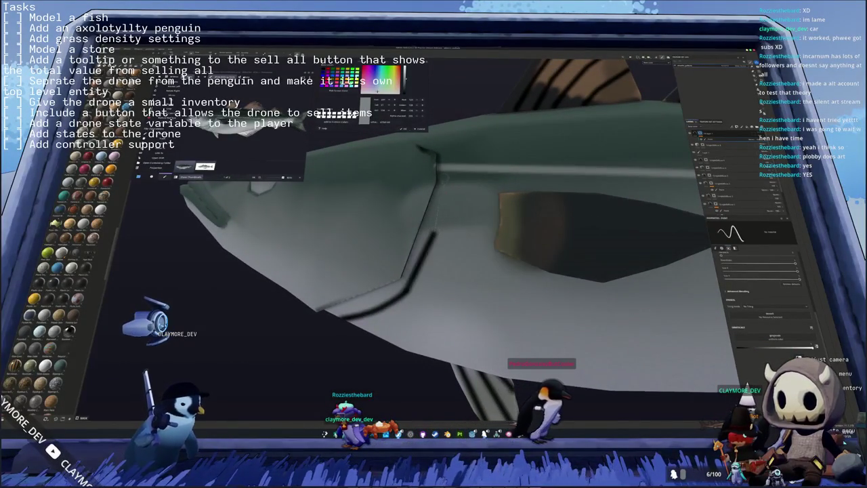
middle_click_drag(474, 237, 474, 203)
left_click_drag(439, 127, 440, 227)
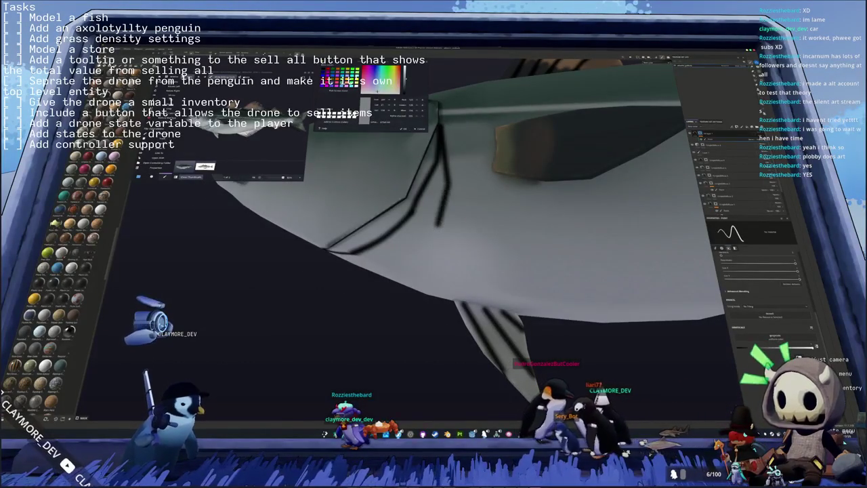
middle_click_drag(440, 227, 410, 294)
left_click_drag(432, 254, 335, 263)
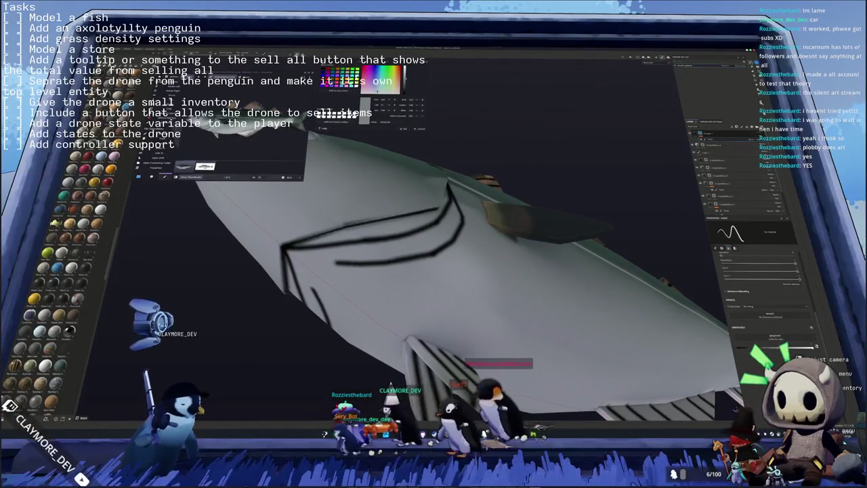
middle_click_drag(335, 262, 346, 307)
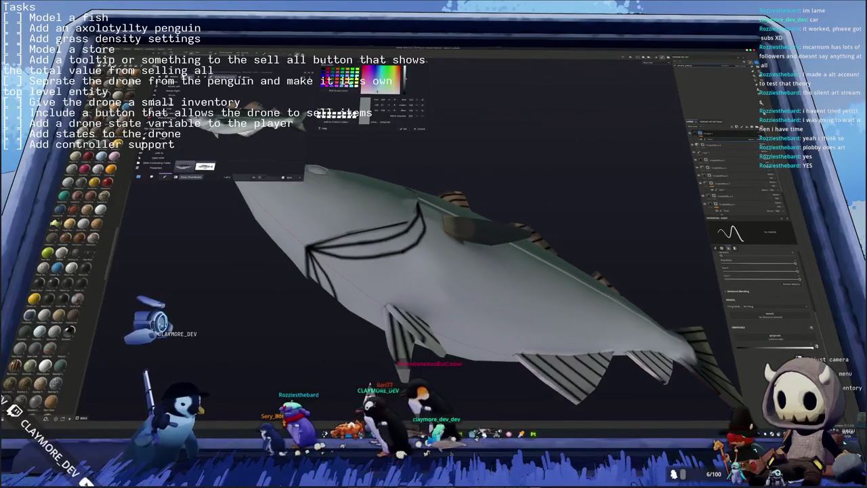
Step: Frame the whole fish and turn it to a front three-quarter view
scroll(346, 308, "up", 2)
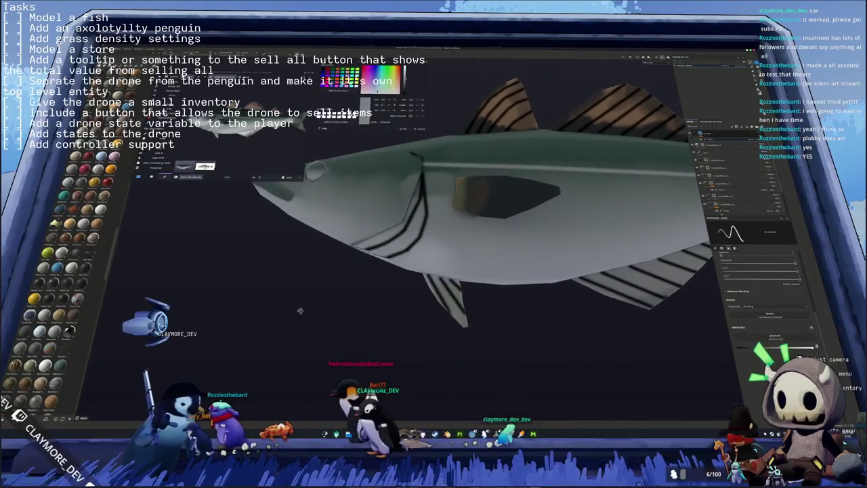
scroll(346, 308, "up", 2)
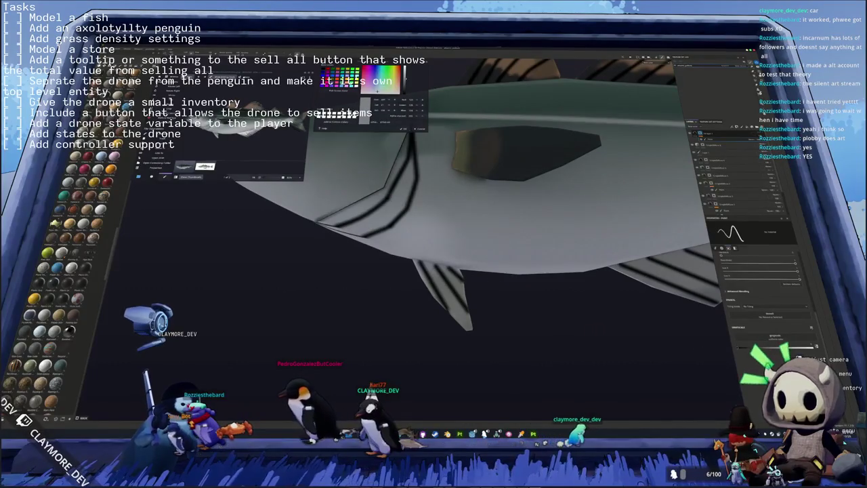
middle_click_drag(346, 308, 349, 339)
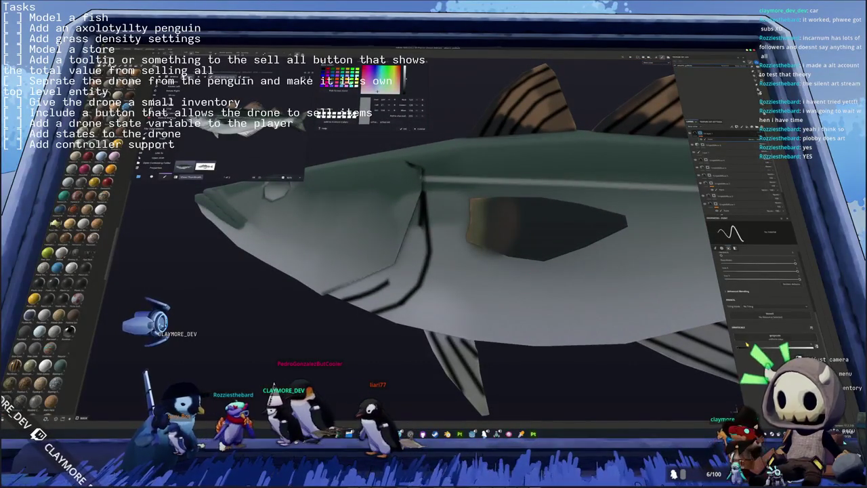
scroll(346, 308, "up", 1)
scroll(346, 307, "up", 1)
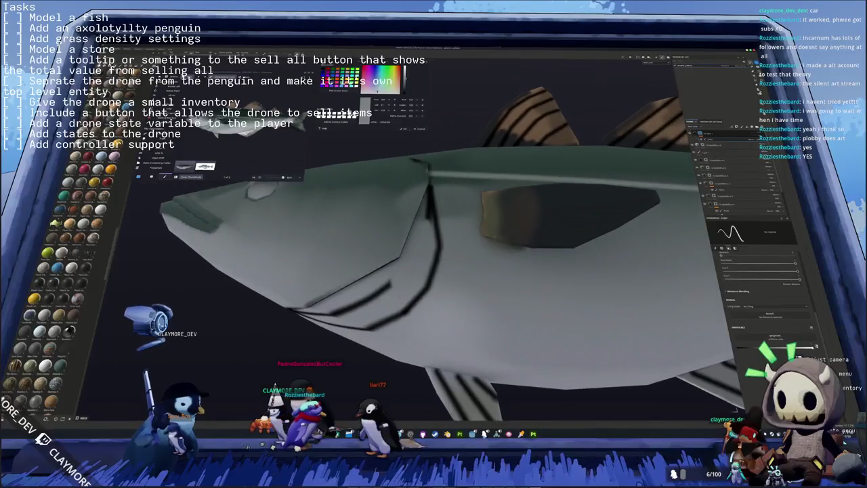
scroll(346, 308, "up", 1)
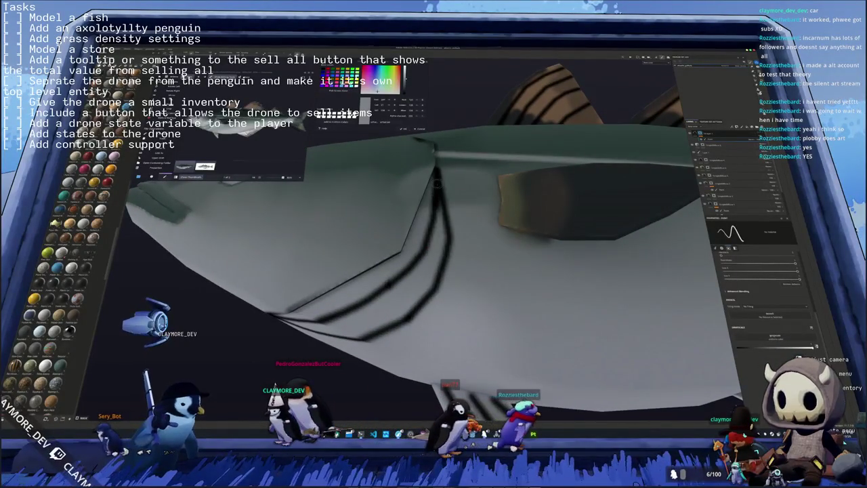
key("f")
mouse_move(438, 250)
middle_mouse_down()
mouse_move(528, 292)
mouse_move(591, 289)
middle_mouse_up()
scroll(718, 337, "up", 2)
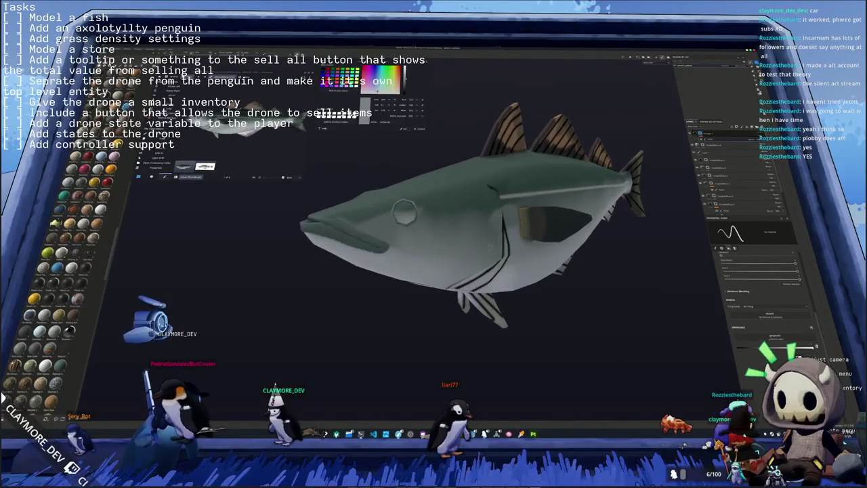
Step: Zoom in on the fish's head and paint a dark ring around its eye
scroll(718, 337, "up", 1)
scroll(717, 336, "up", 2)
scroll(717, 336, "up", 1)
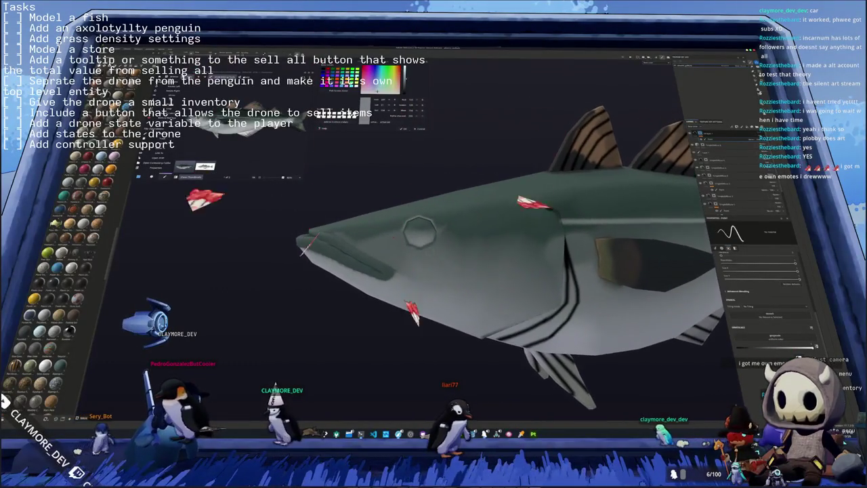
scroll(718, 337, "up", 1)
scroll(718, 336, "up", 1)
middle_click_drag(718, 336, 726, 338)
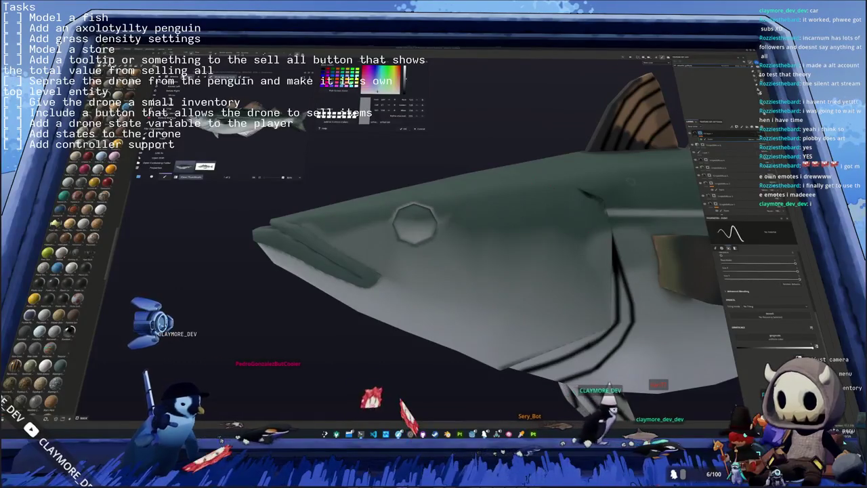
middle_click_drag(433, 271, 407, 278)
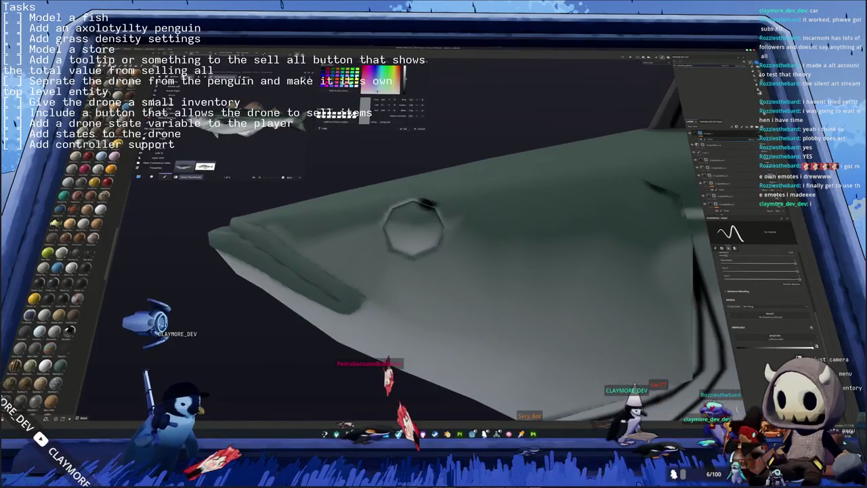
left_click_drag(393, 203, 413, 252)
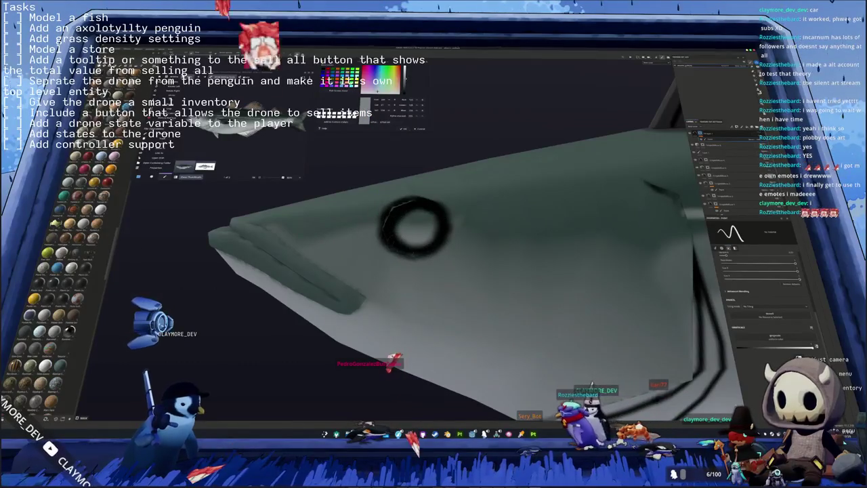
Step: Orbit around the head to check the eye ring from frontal and top-down angles, then zoom out
mouse_move(433, 271)
middle_mouse_down()
mouse_move(542, 244)
mouse_move(514, 230)
middle_mouse_up()
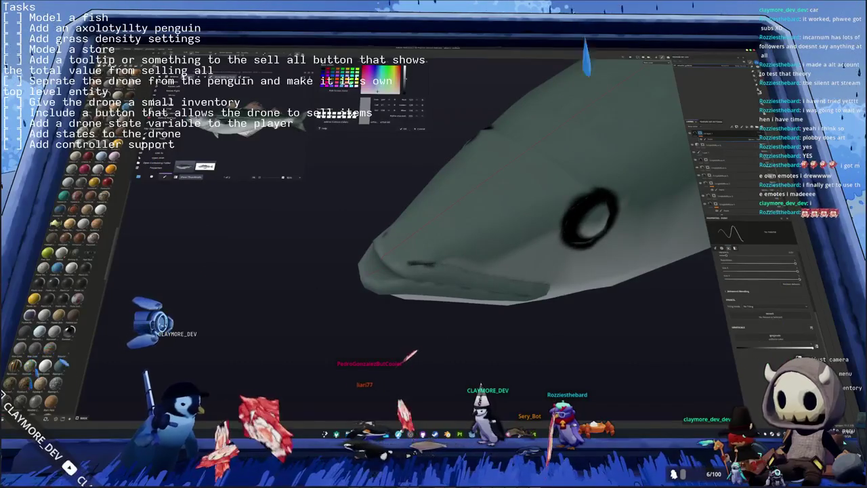
middle_click_drag(453, 278, 406, 258)
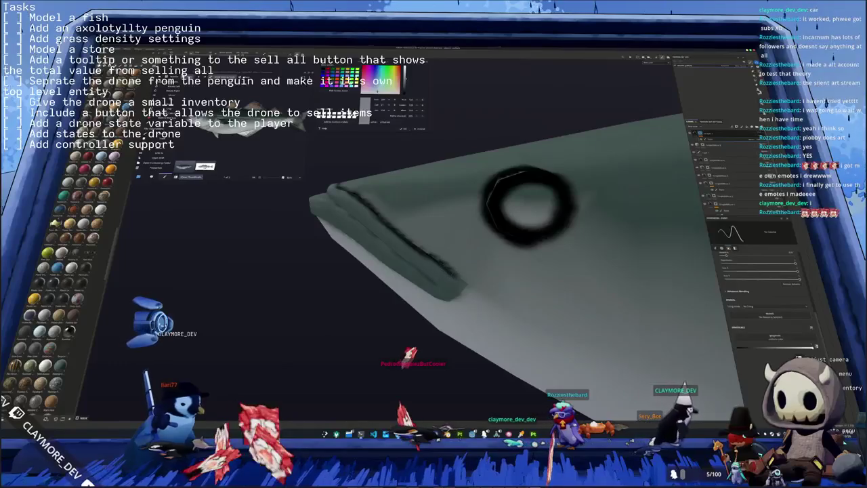
middle_click_drag(453, 279, 488, 291)
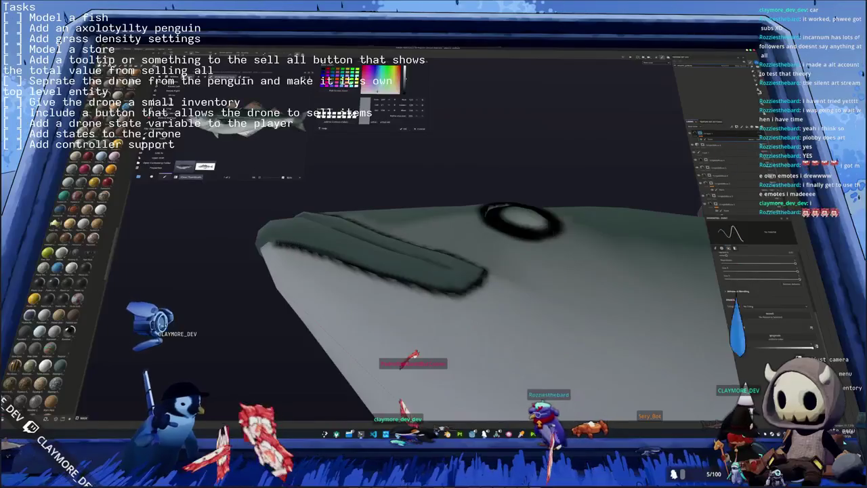
mouse_move(434, 271)
middle_mouse_down()
mouse_move(420, 257)
mouse_move(447, 257)
middle_mouse_up()
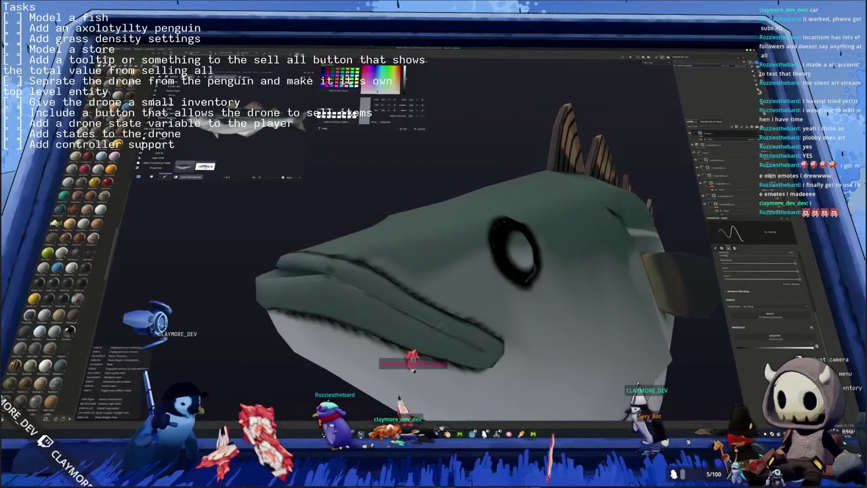
mouse_move(433, 326)
middle_mouse_down()
mouse_move(383, 279)
mouse_move(433, 291)
mouse_move(439, 283)
mouse_move(406, 284)
mouse_move(420, 278)
middle_mouse_up()
scroll(432, 315, "down", 2)
scroll(438, 283, "down", 3)
scroll(439, 283, "down", 2)
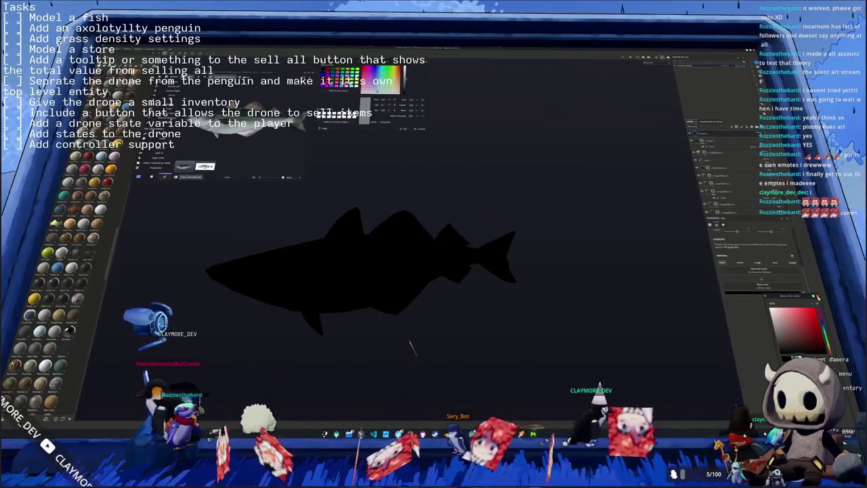
Step: Dismiss the colour picker, recentre the black fish silhouette, and bring up the layer stack options
key("Escape")
middle_click_drag(561, 181, 660, 149)
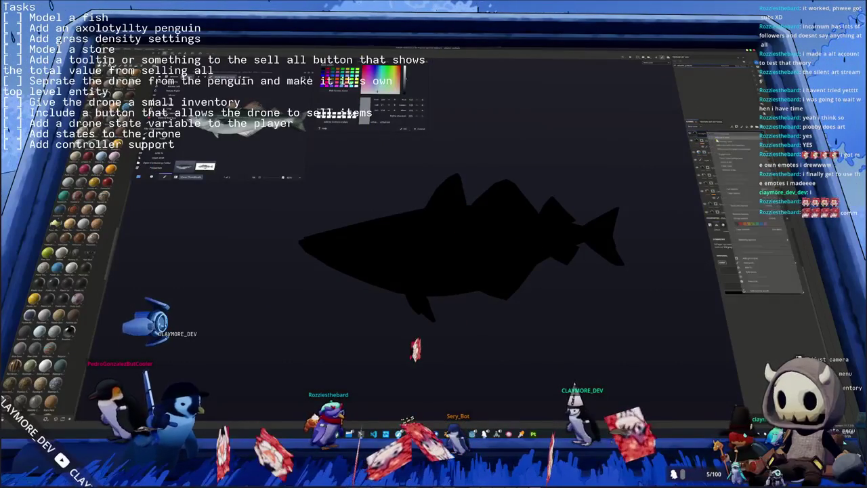
right_click(702, 136)
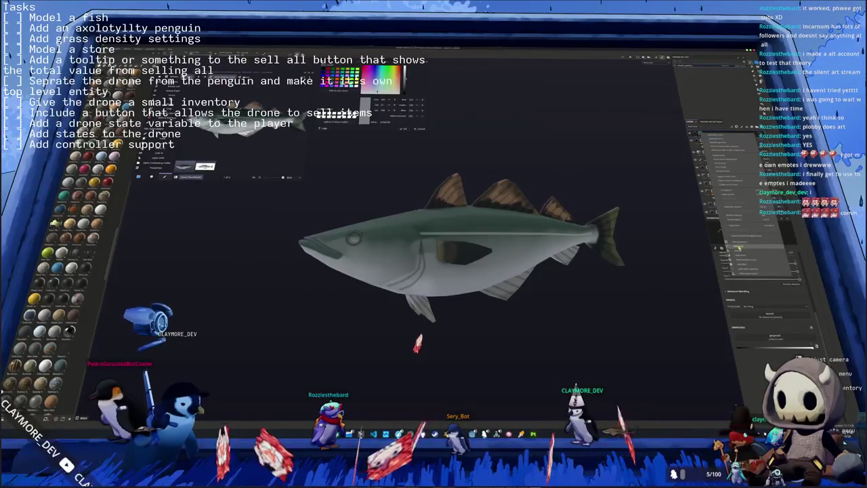
Step: Add a fill layer with a chevron pattern using planar projection over the fish
left_click(741, 252)
left_click(759, 266)
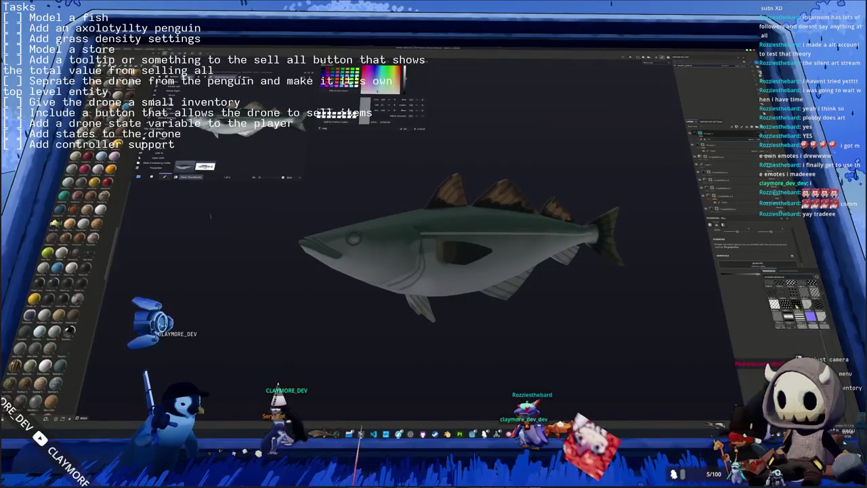
left_click(774, 303)
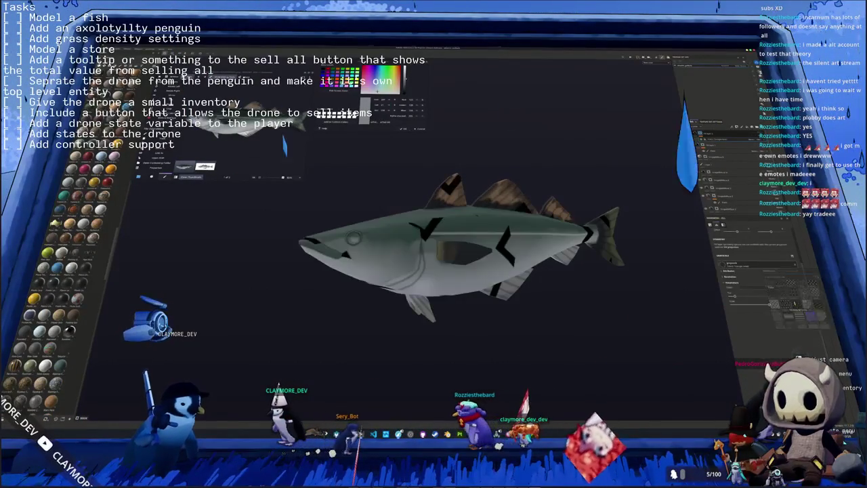
left_click(759, 238)
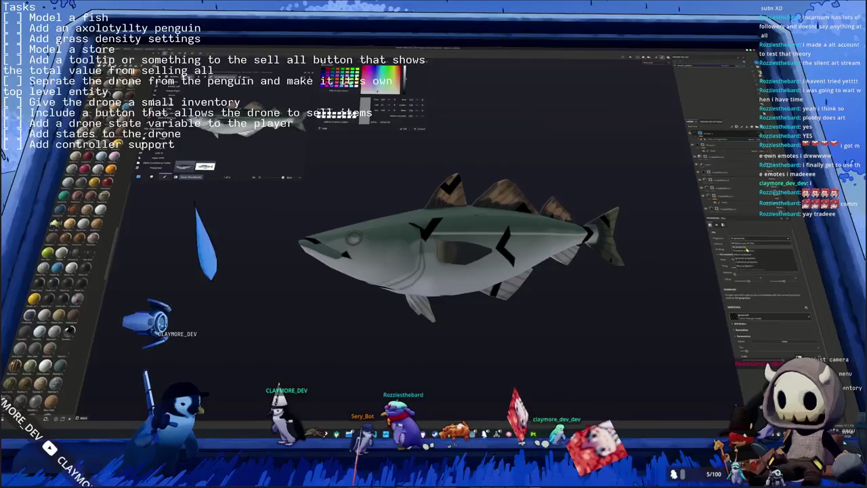
left_click(758, 246)
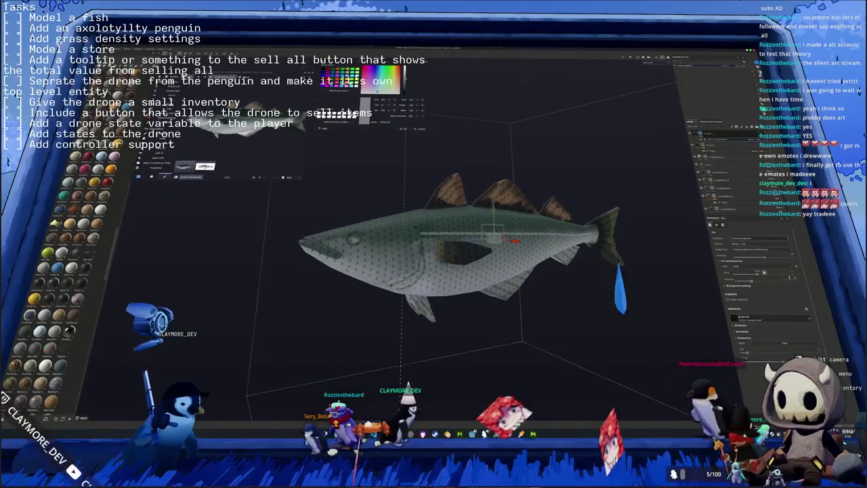
Step: Widen the planar pattern projection so fine dark dots run in rows from head to tail
left_click_drag(514, 264, 634, 264, "alt")
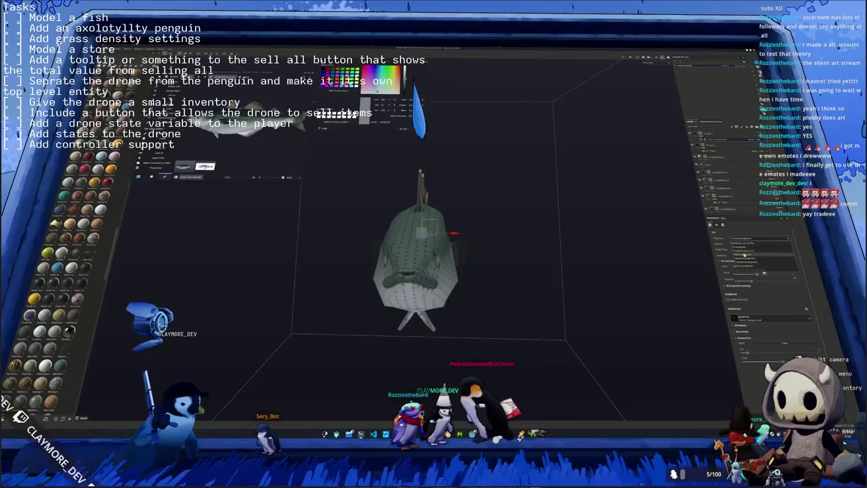
left_click_drag(420, 257, 528, 257, "alt")
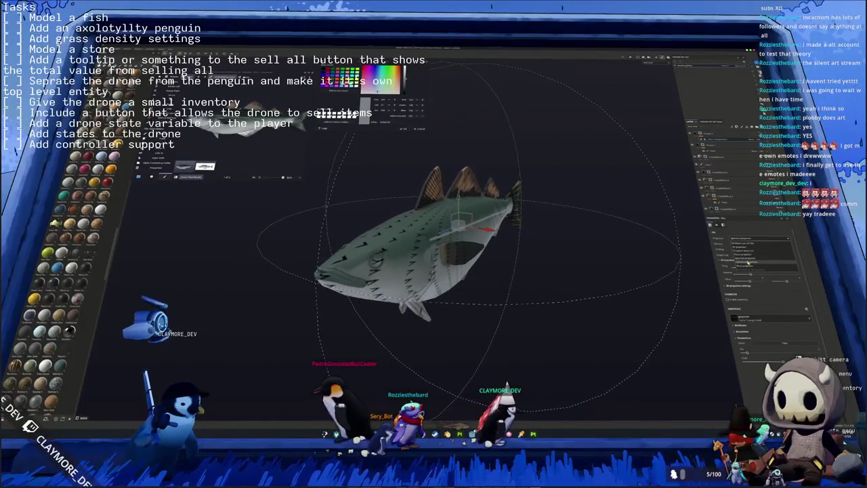
right_click_drag(583, 252, 669, 270, "shift")
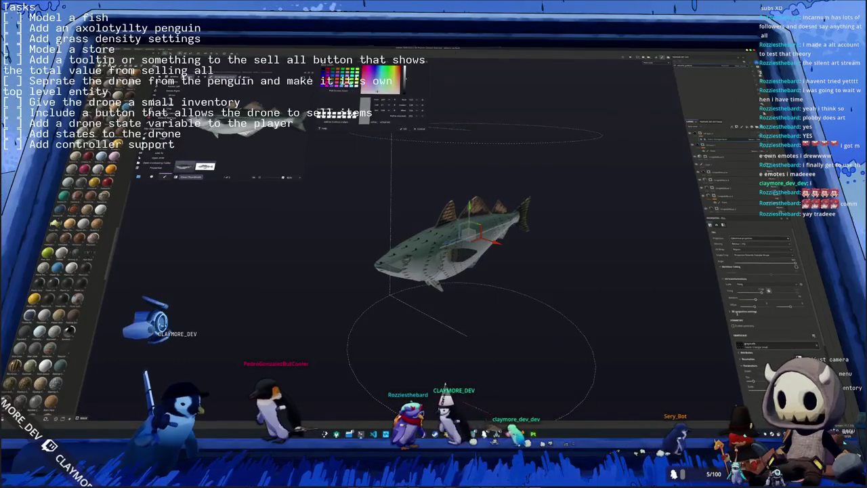
scroll(758, 291, "down", 3)
left_click_drag(736, 305, 771, 306)
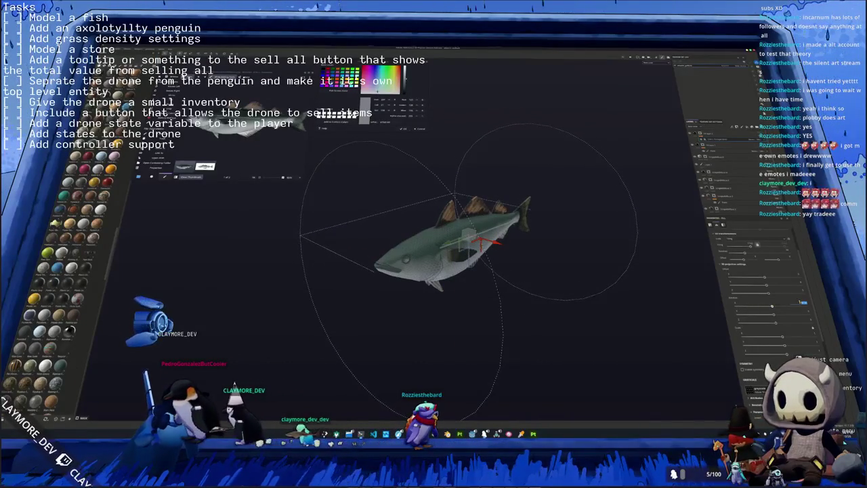
scroll(623, 252, "up", 3)
scroll(582, 246, "up", 2)
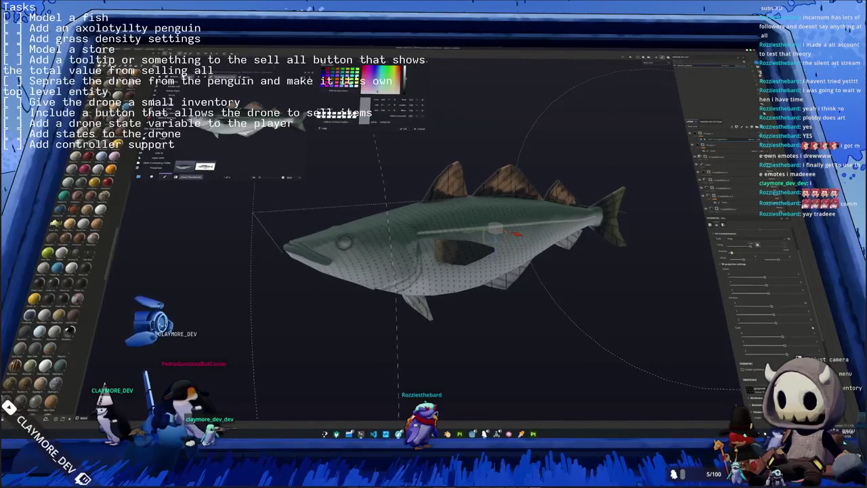
middle_click_drag(474, 244, 529, 230)
scroll(474, 244, "up", 3)
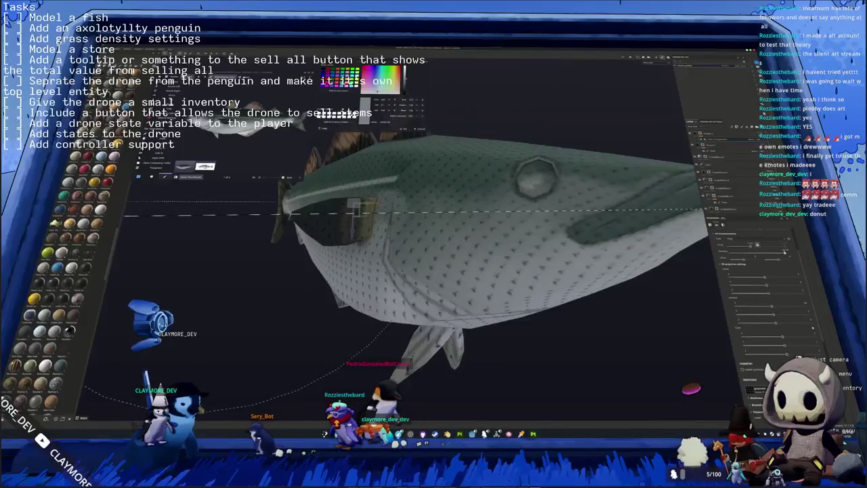
mouse_move(474, 270)
middle_mouse_down()
mouse_move(392, 277)
mouse_move(410, 288)
mouse_move(582, 269)
mouse_move(685, 150)
middle_mouse_up()
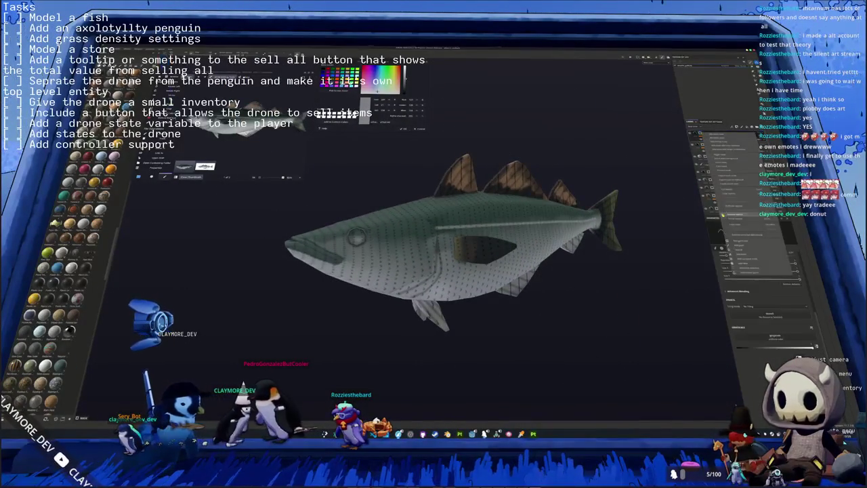
Step: Select a different layer and choose its context-menu entry showing the curve settings
left_click(718, 143)
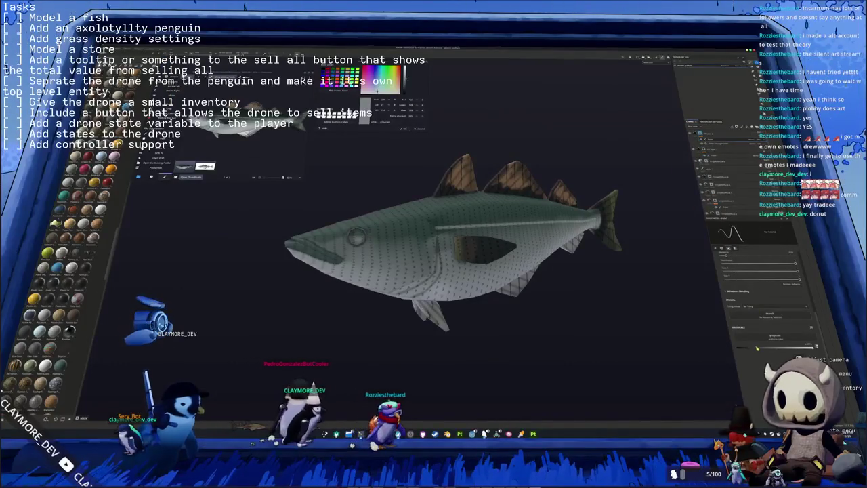
middle_click_drag(434, 258, 467, 257)
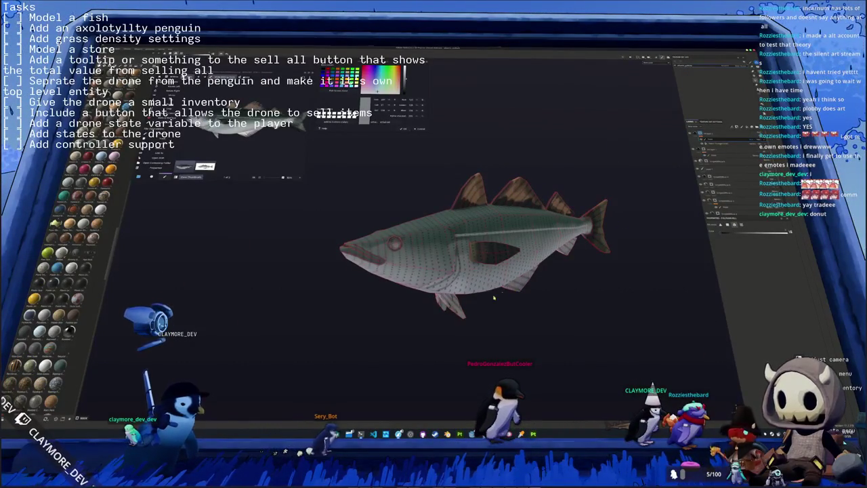
middle_click_drag(489, 253, 655, 227)
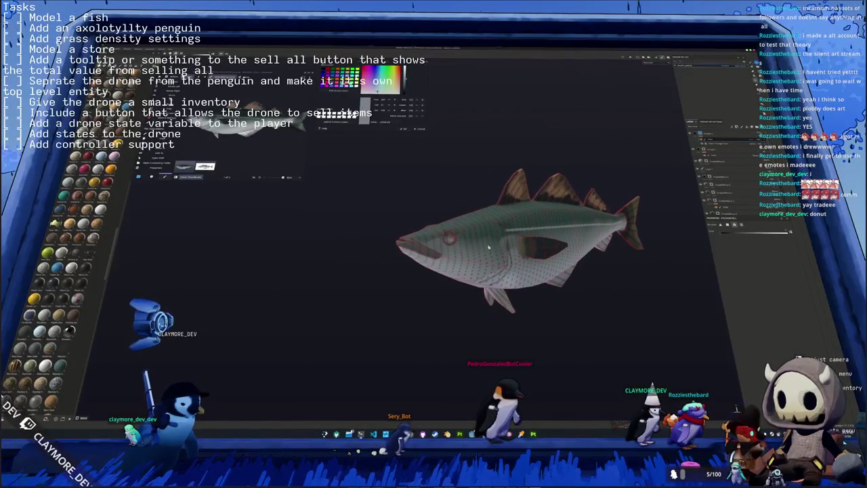
left_click(713, 141)
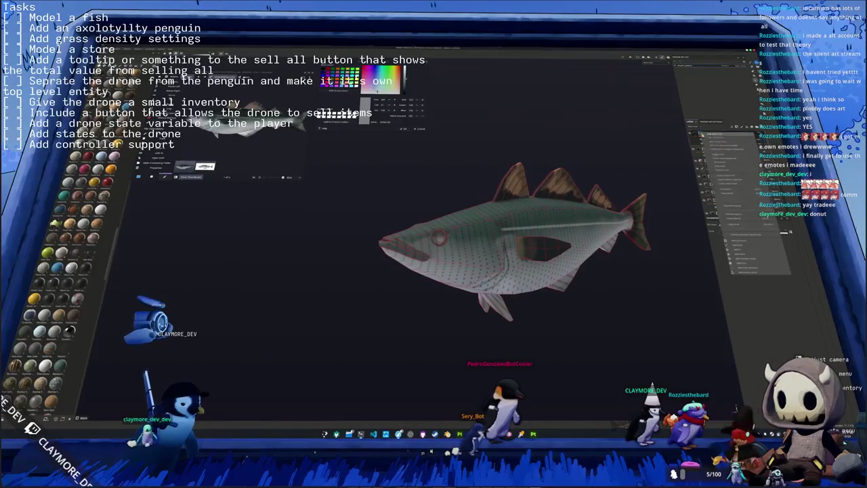
left_click(743, 246)
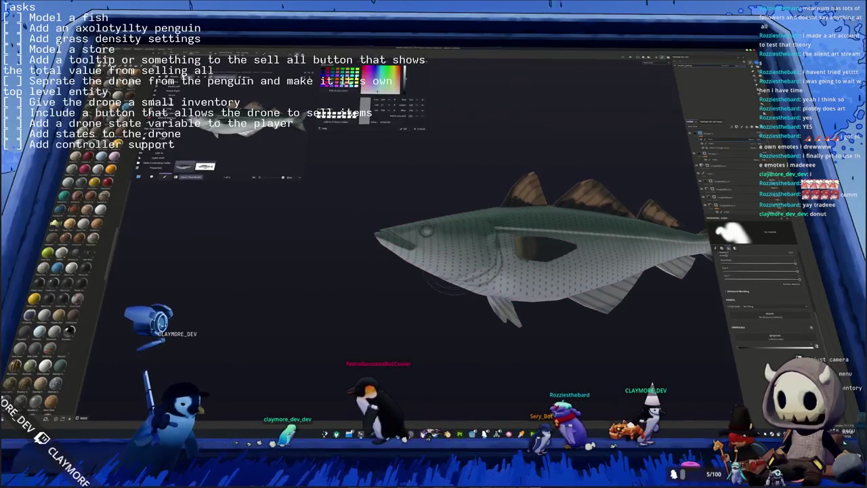
left_click_drag(433, 237, 391, 274)
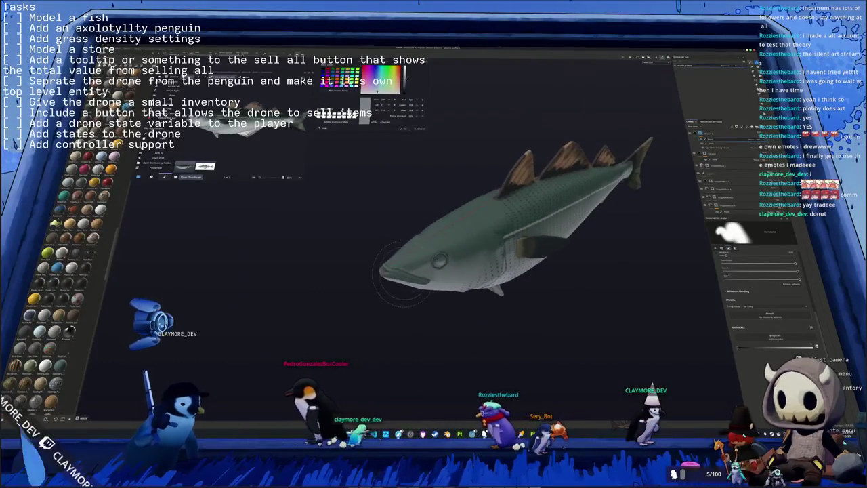
Step: Add a filter to the top layer of the stack and show its settings
left_click_drag(428, 217, 451, 237)
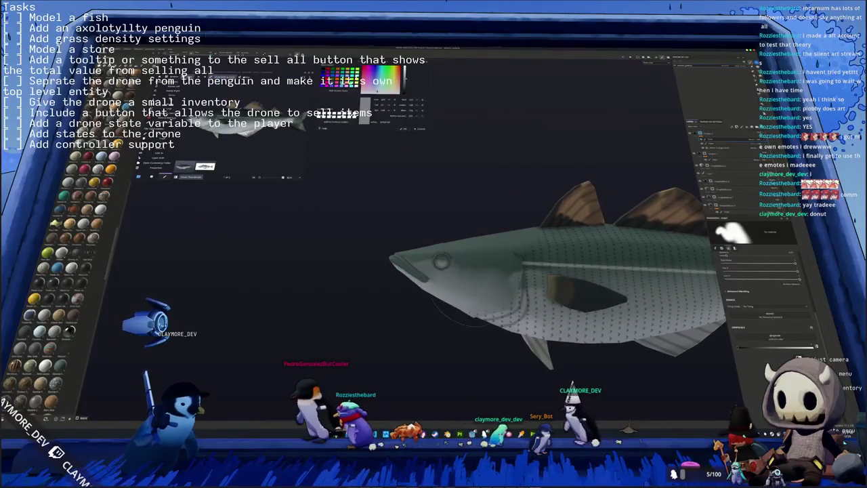
left_click_drag(433, 291, 468, 231)
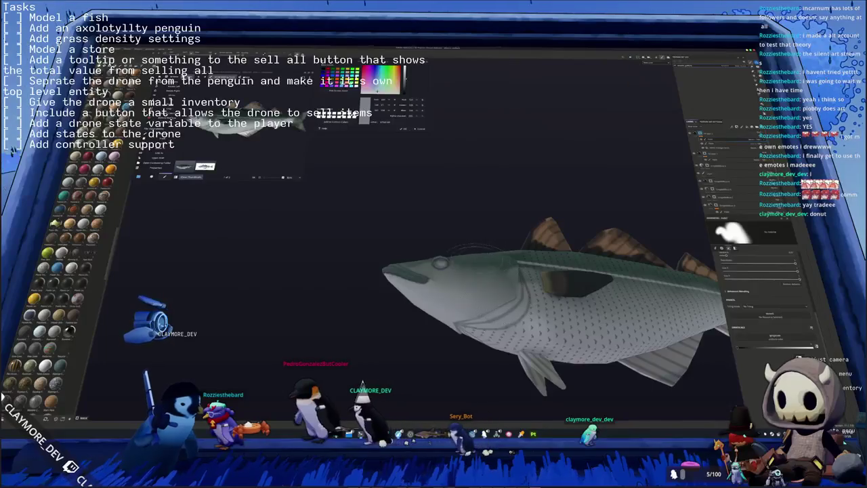
left_click_drag(461, 261, 660, 138)
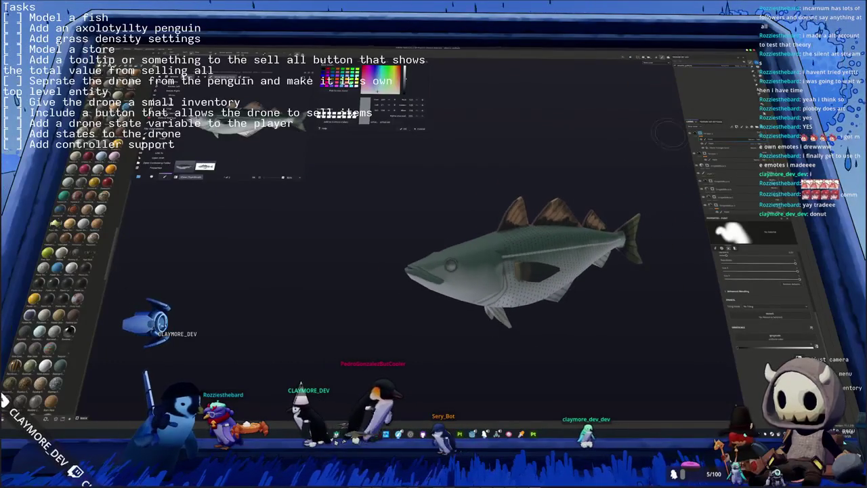
left_click(756, 134)
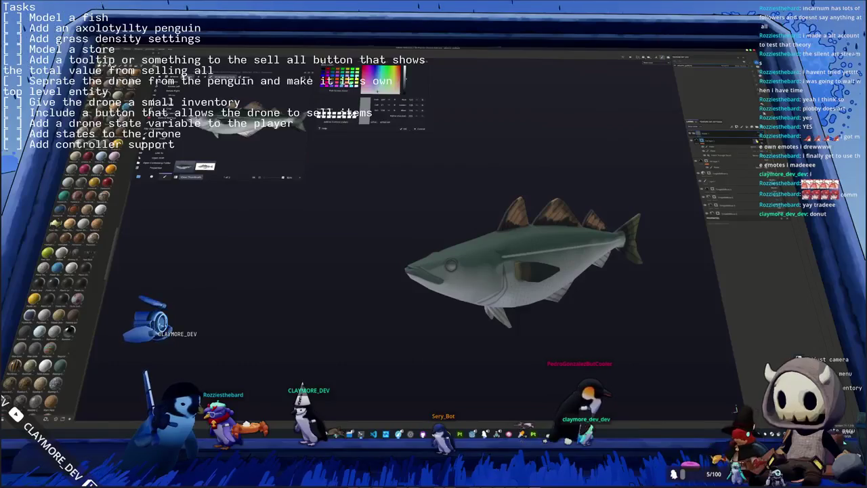
left_click(729, 134)
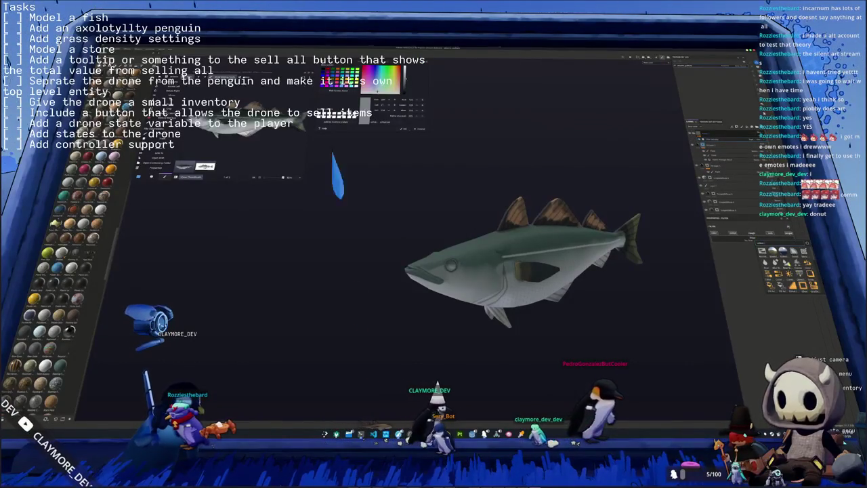
left_click(785, 268)
middle_click_drag(703, 247, 681, 148, "alt")
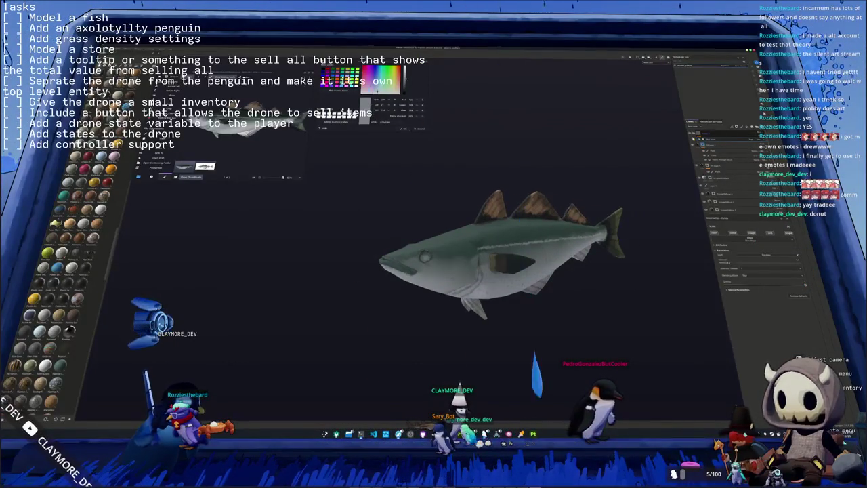
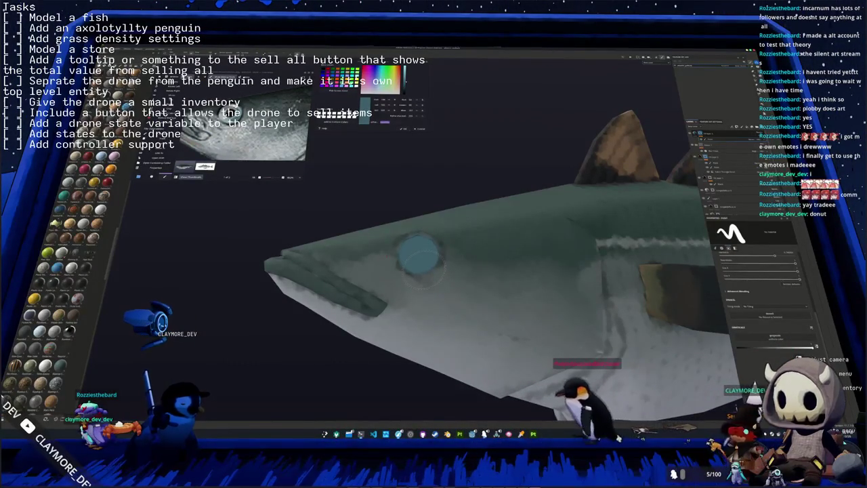
Step: Orbit and zoom in close on the fish's eye, then switch to the Fill tool
middle_click_drag(420, 268, 414, 256)
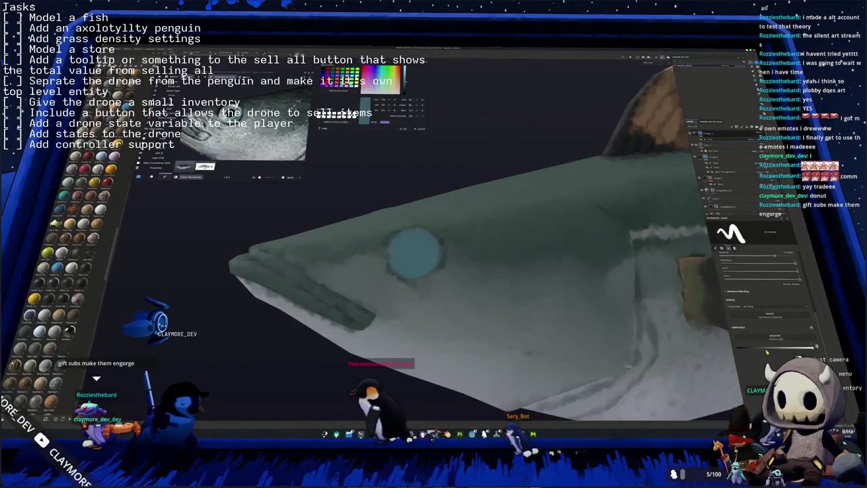
middle_click_drag(461, 266, 513, 267)
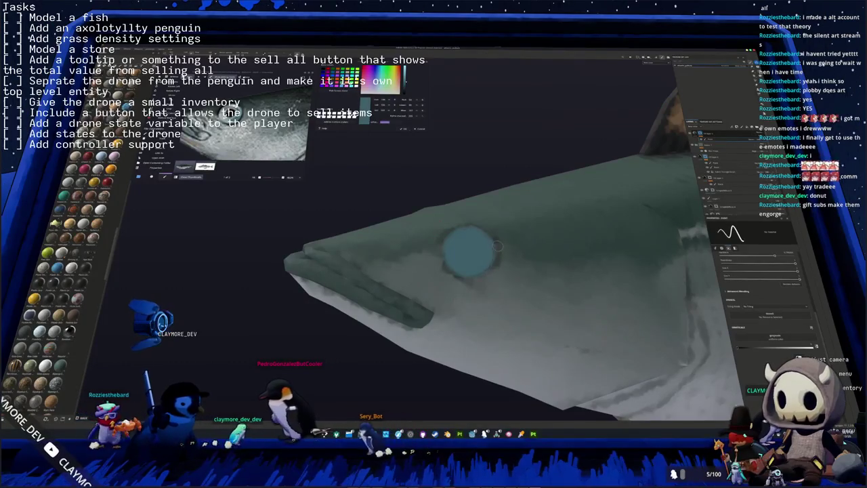
scroll(497, 252, "up", 1)
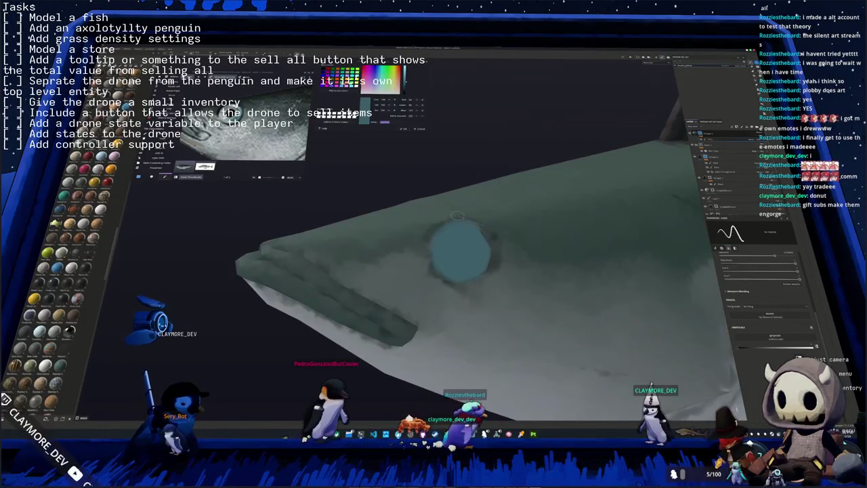
mouse_move(457, 215)
middle_mouse_down()
mouse_move(439, 248)
mouse_move(487, 239)
middle_mouse_up()
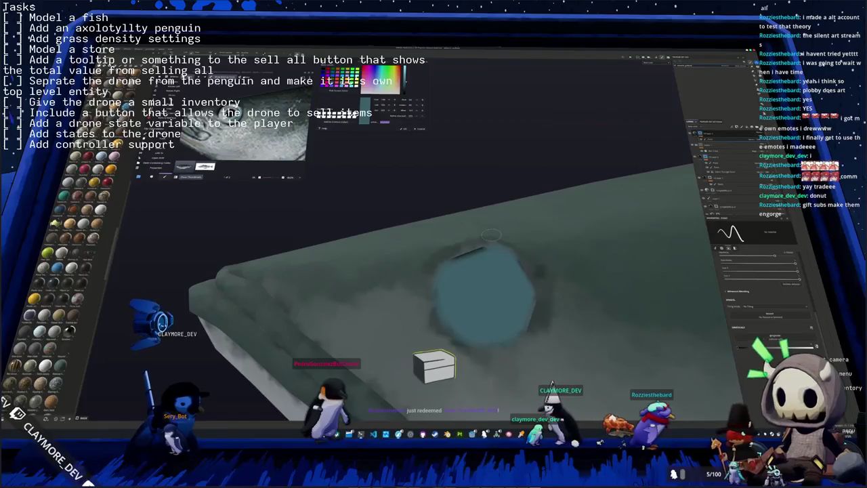
middle_click_drag(518, 242, 520, 244)
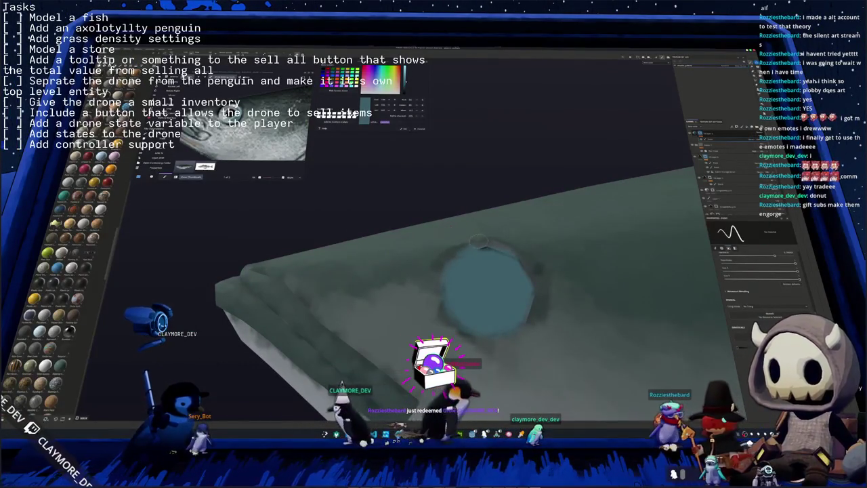
mouse_move(481, 241)
left_mouse_down()
mouse_move(439, 280)
mouse_move(440, 257)
left_mouse_up()
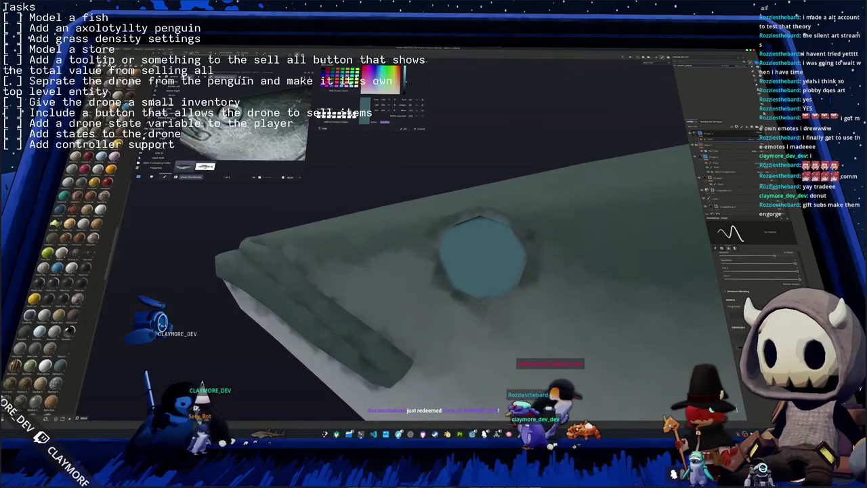
mouse_move(440, 257)
left_mouse_down("alt")
mouse_move(460, 251)
mouse_move(514, 288)
left_mouse_up("alt")
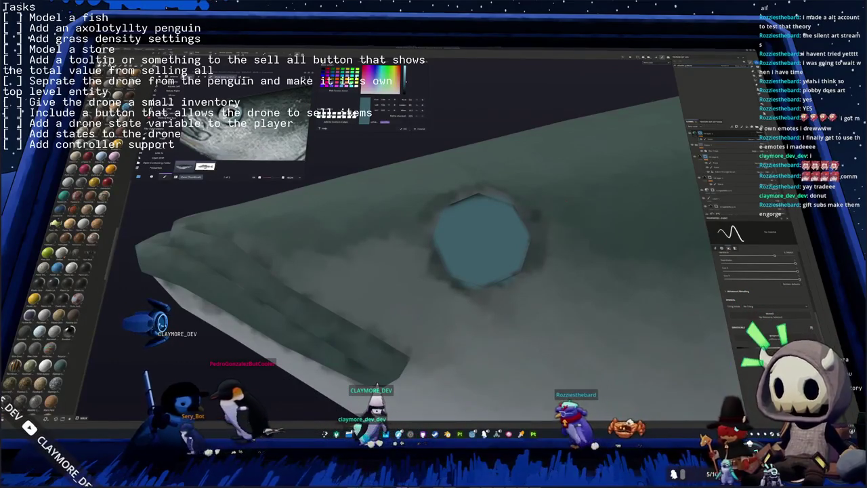
mouse_move(474, 270)
middle_mouse_down()
mouse_move(548, 253)
mouse_move(515, 237)
middle_mouse_up()
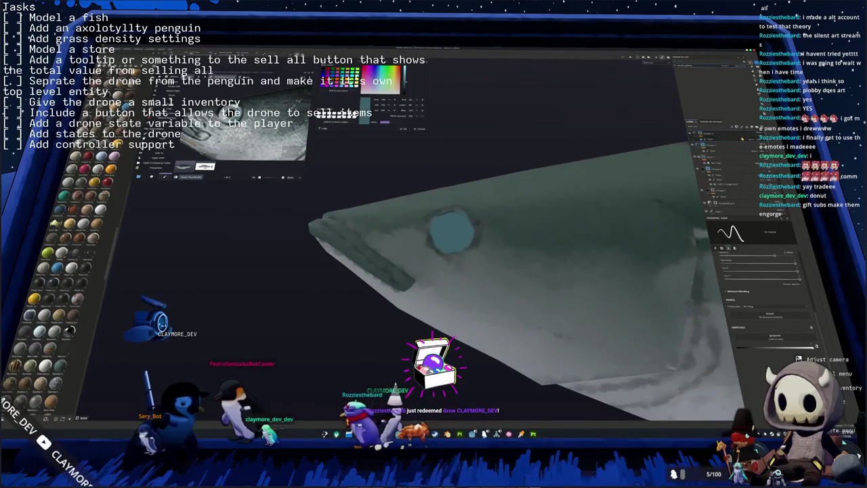
key("4")
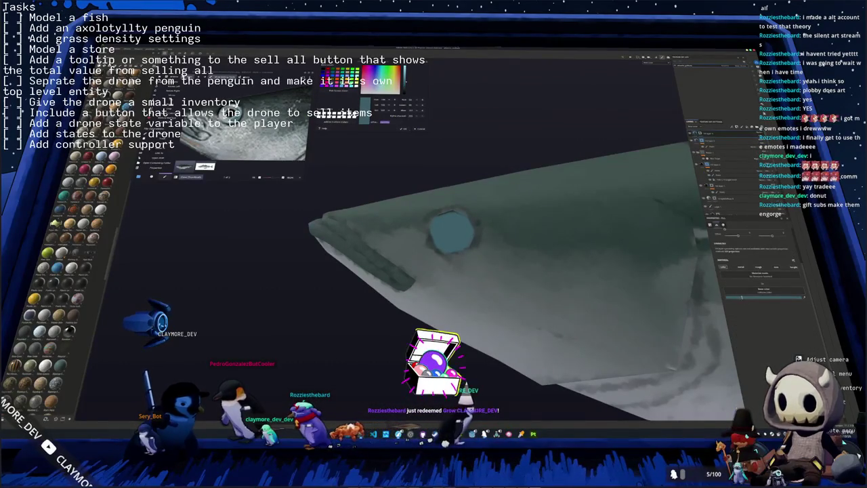
Step: Fill the fish's eye with solid black
left_click(778, 297)
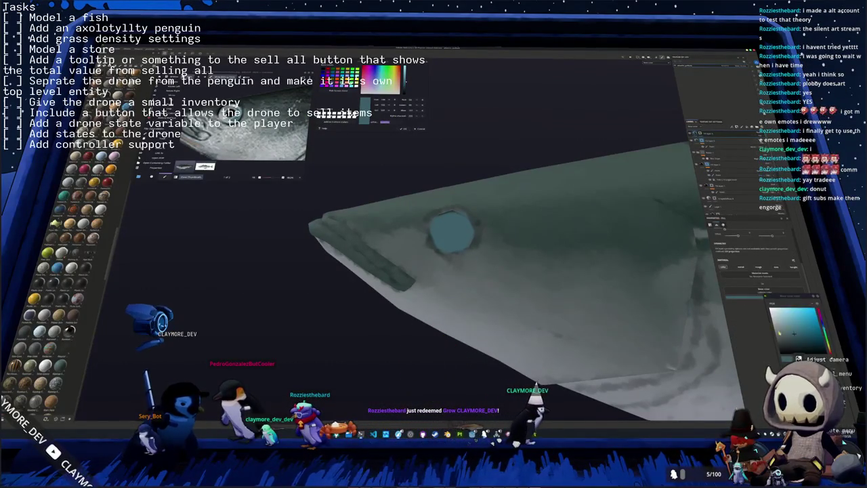
middle_click_drag(488, 271, 448, 232)
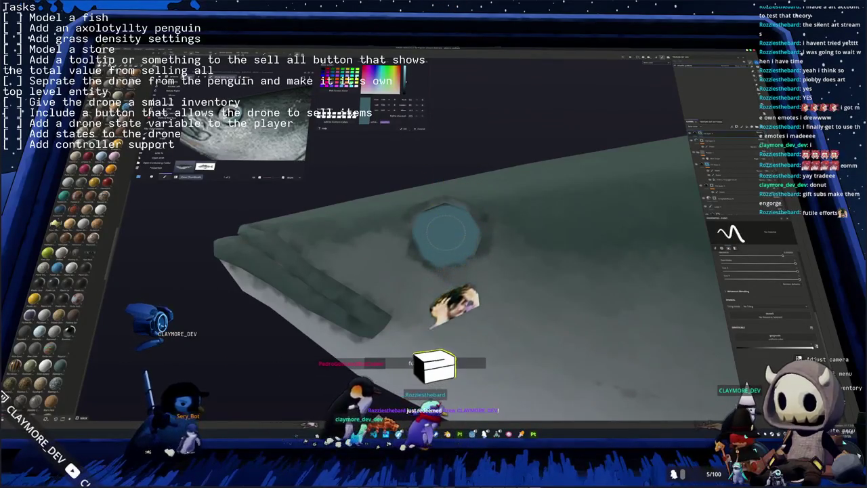
left_click(445, 233)
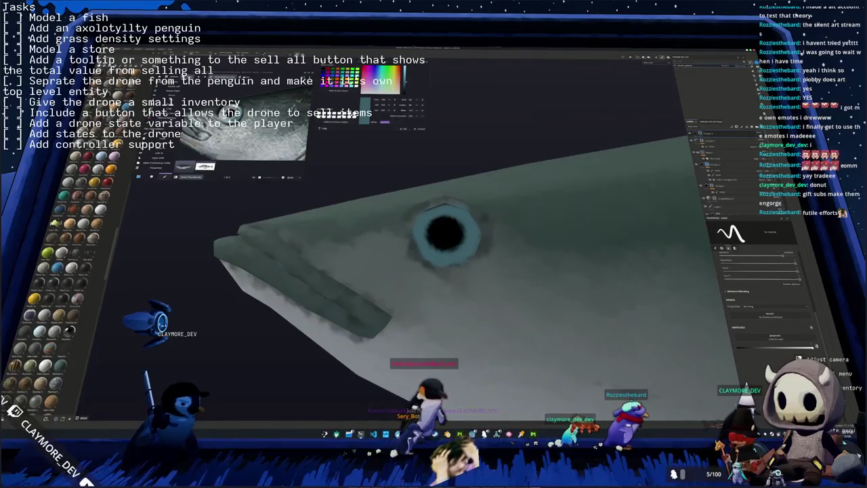
right_click(382, 152)
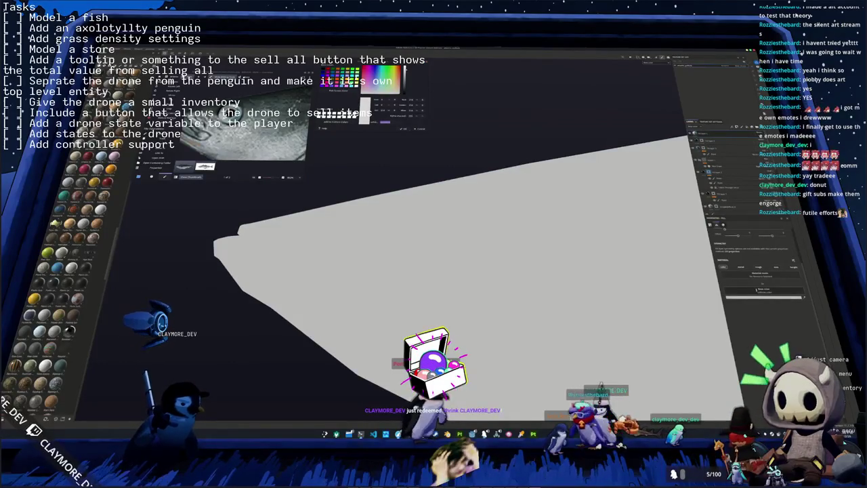
Step: Try a white fill on the eye and undo it
left_click(763, 296)
left_click(773, 310)
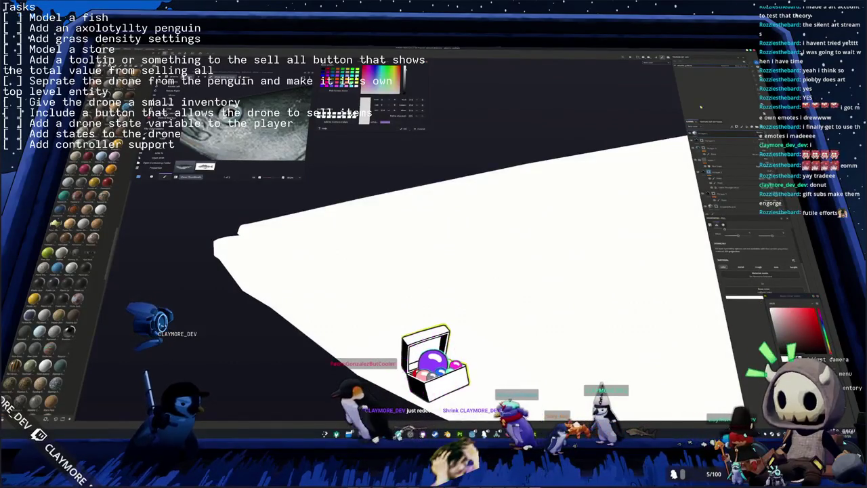
key("ctrl+z")
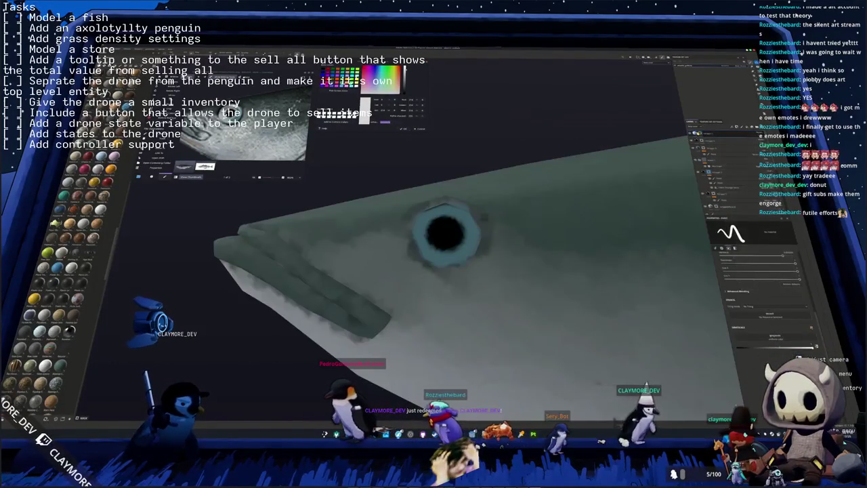
Step: Try white highlights on the eye's top and lower-left rim, then undo them
scroll(646, 133, "up", 2)
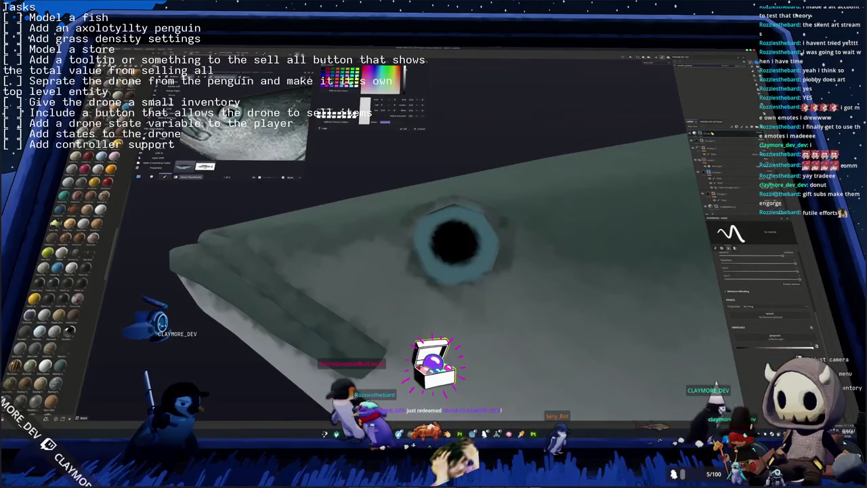
scroll(416, 244, "up", 2)
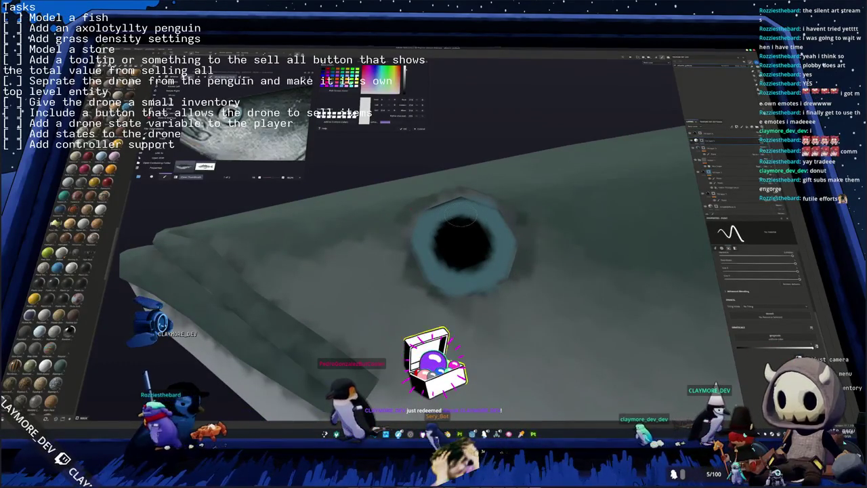
left_click_drag(463, 215, 479, 211)
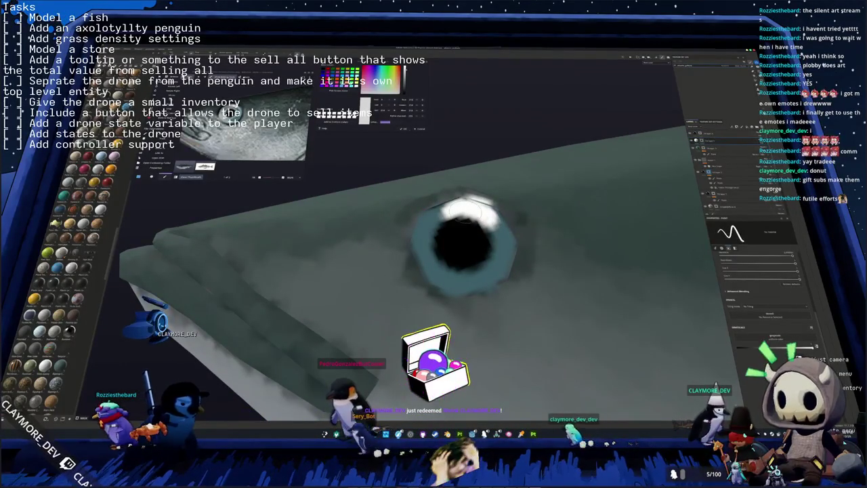
left_click_drag(426, 257, 467, 279)
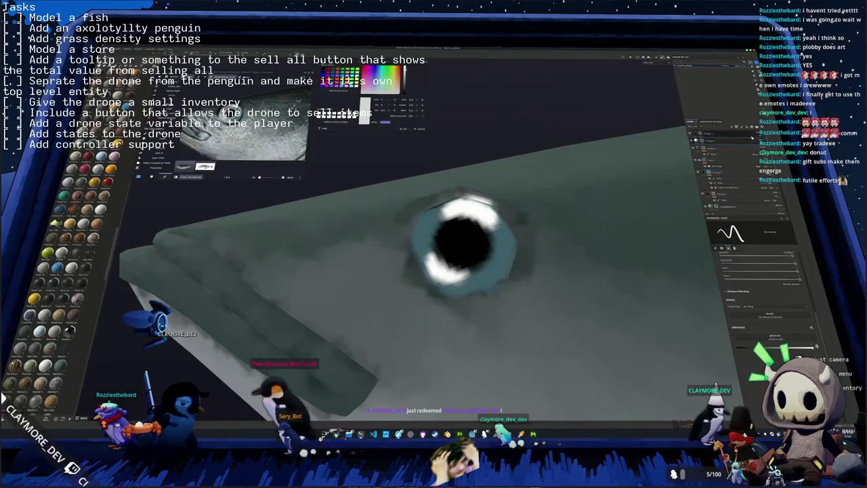
key("ctrl+z")
key("ctrl+z")
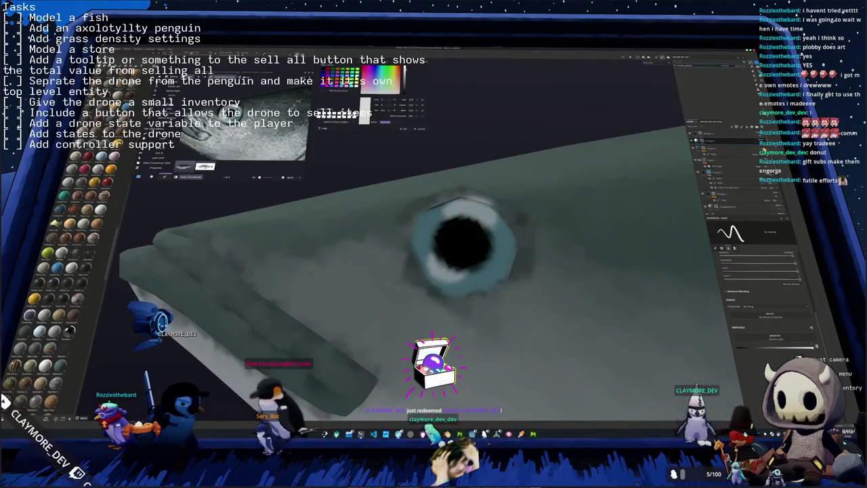
scroll(599, 248, "down", 3)
scroll(598, 248, "down", 3)
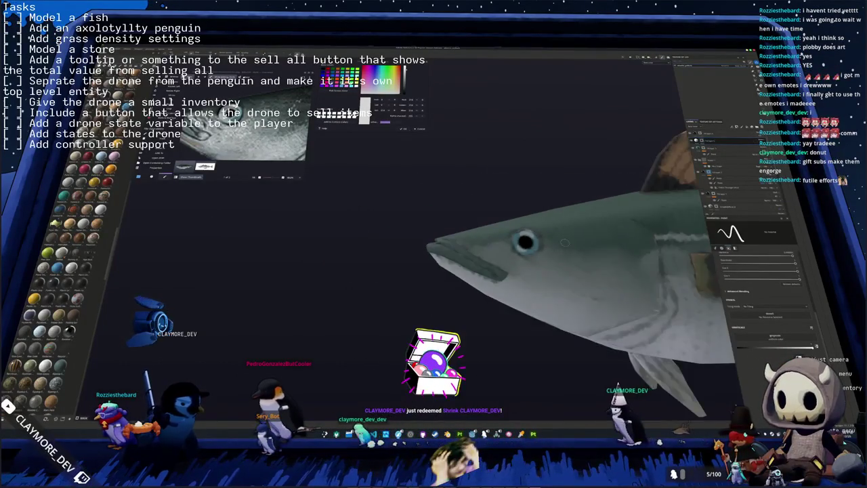
Step: Zoom out and orbit to a side-on view of the textured fish
scroll(599, 248, "down", 2)
left_click_drag(599, 248, 738, 151, "alt")
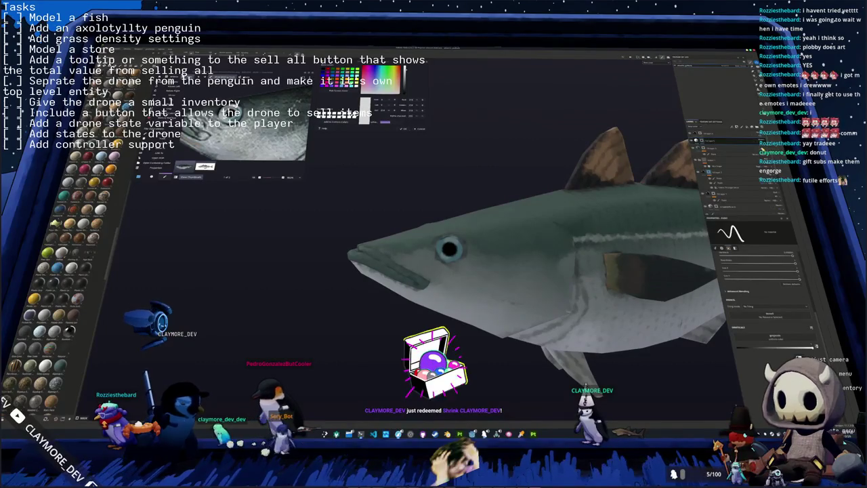
scroll(599, 248, "down", 3)
scroll(598, 248, "down", 2)
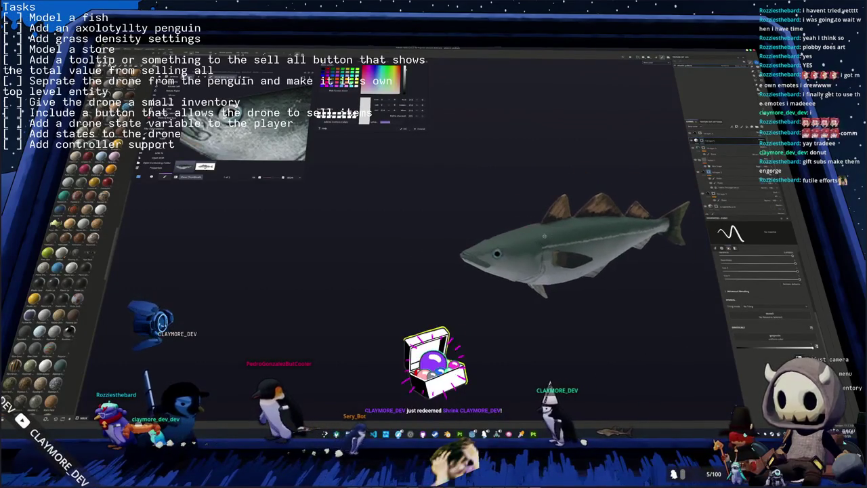
scroll(599, 248, "down", 2)
left_click_drag(514, 219, 476, 216, "alt")
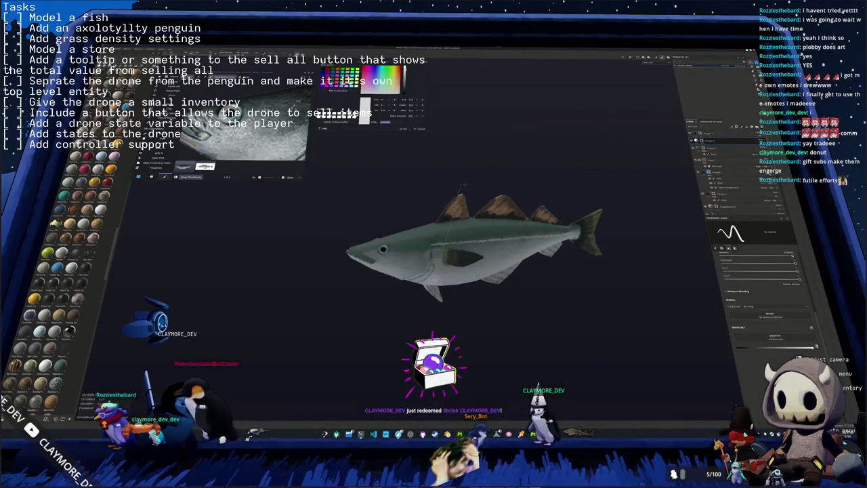
Step: Export the fish texture set to a chosen output folder, excluding one texture
key("ctrl+shift+e")
left_click(590, 201)
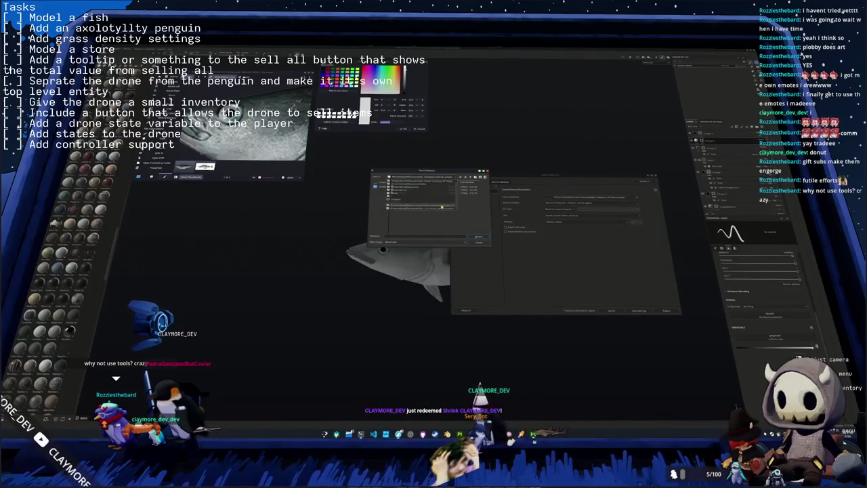
double_click(440, 206)
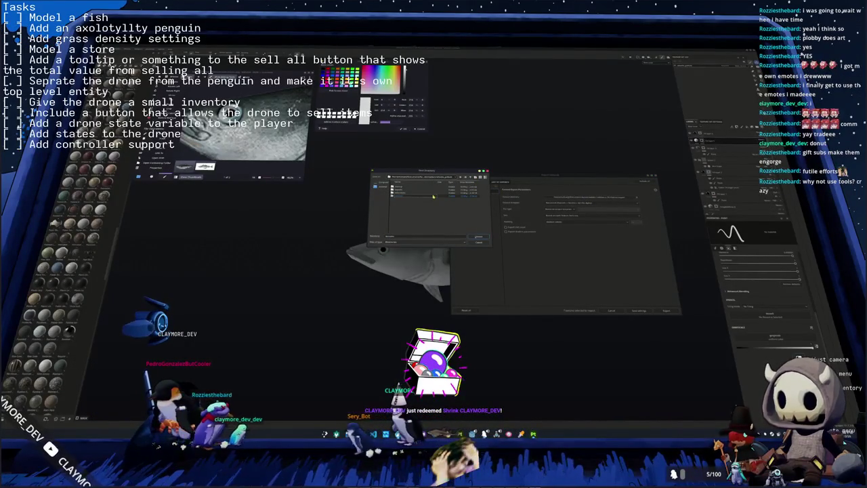
left_click(478, 237)
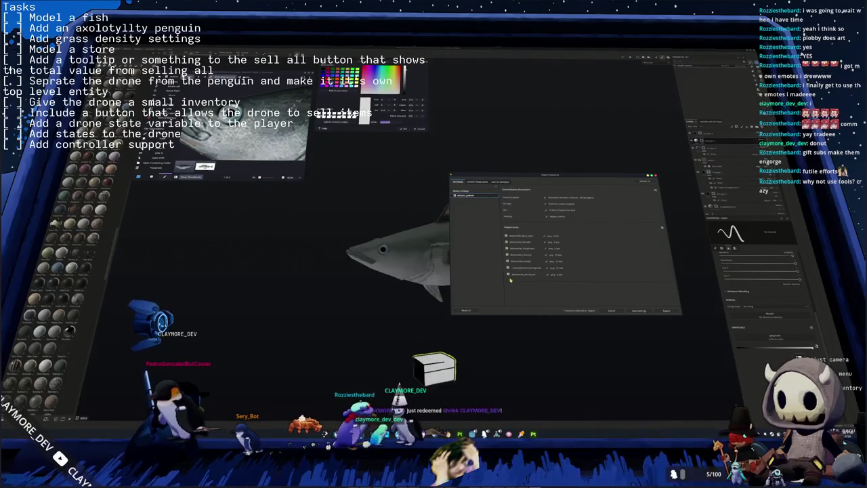
left_click(508, 264)
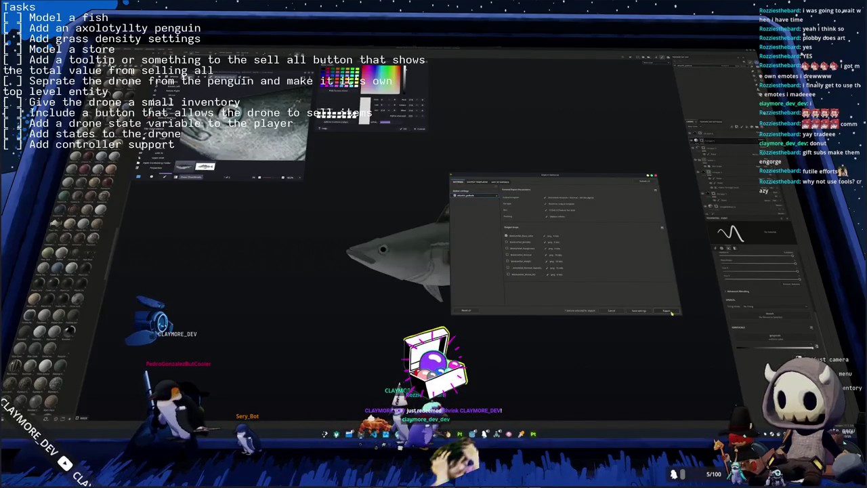
left_click(466, 195)
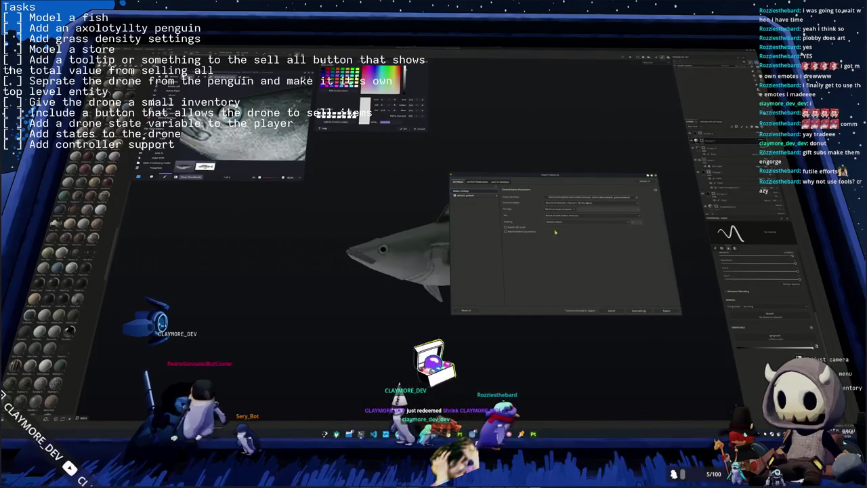
left_click(666, 310)
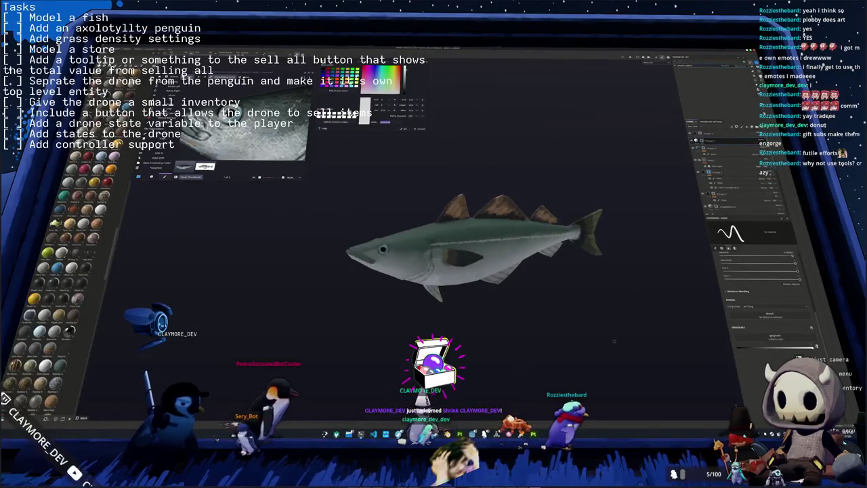
Step: Return to Blender and close the image browser and colour picker popup
key("alt+Tab")
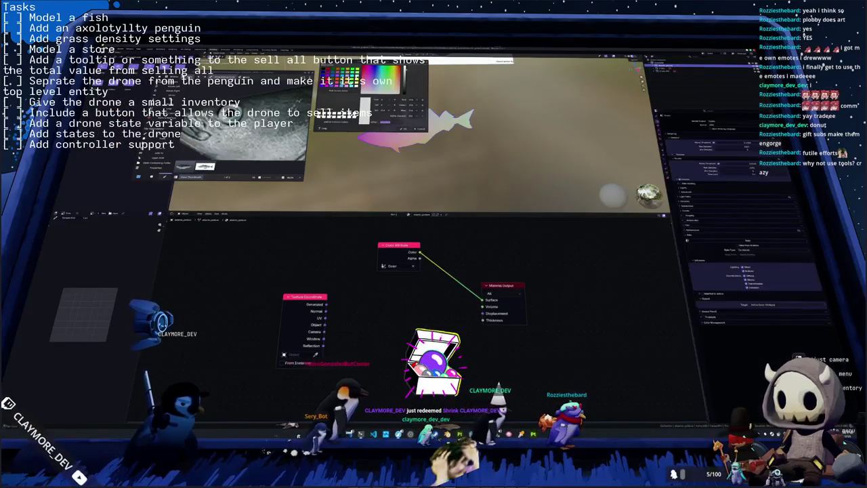
key("alt+Tab")
key("alt+Tab")
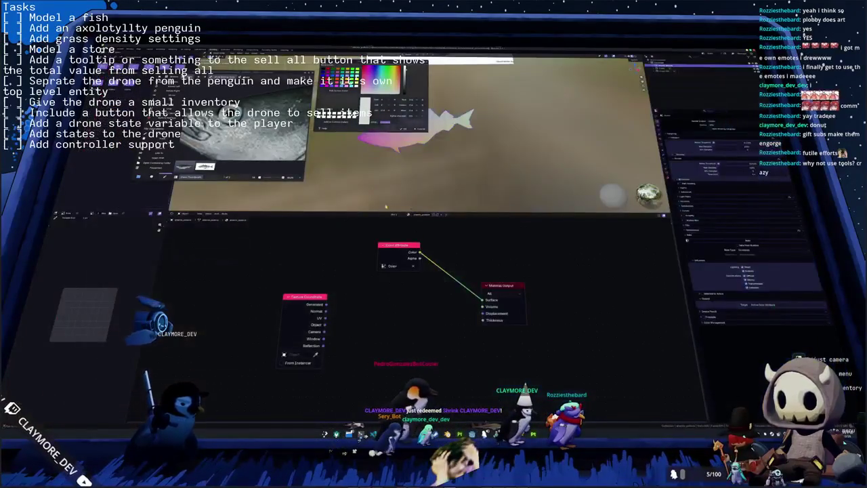
key("Escape")
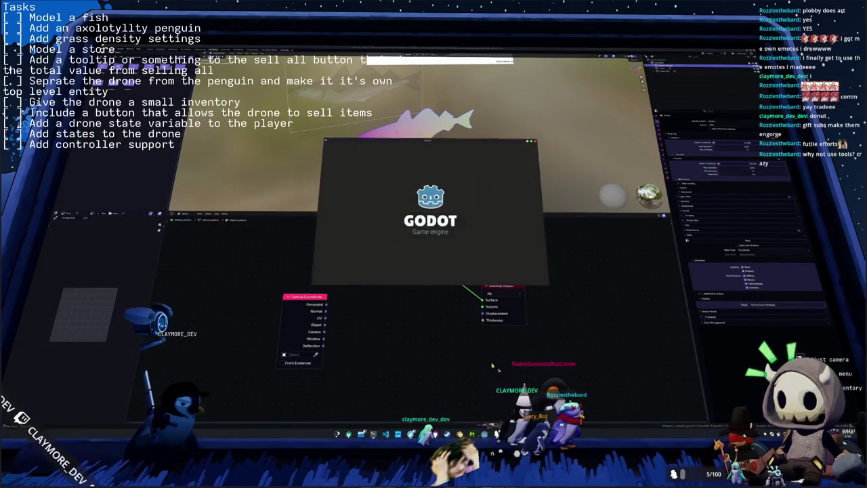
Step: Open the game project in Godot, orient the 3D view, and bring up Quick Open Scene
double_click(426, 202)
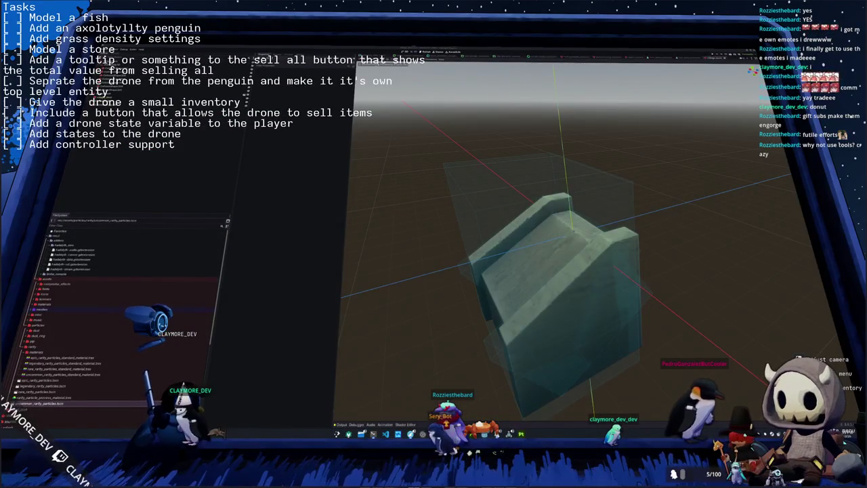
scroll(655, 160, "down", 2)
scroll(654, 162, "down", 2)
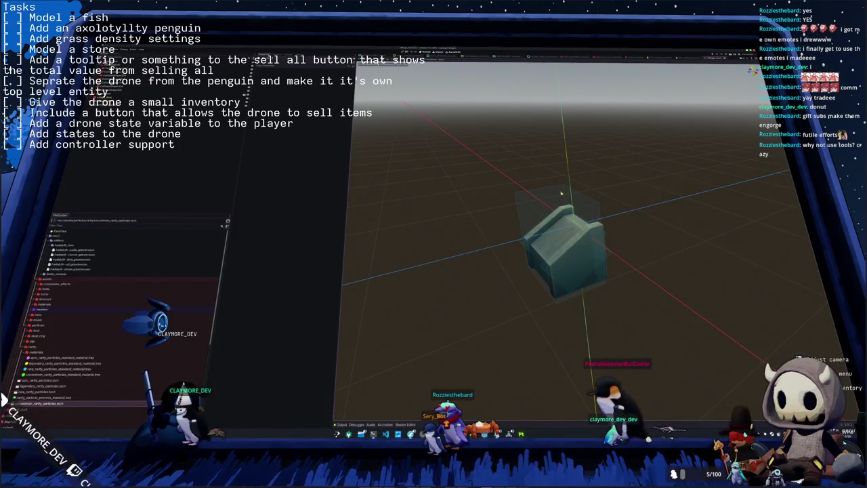
middle_click_drag(563, 188, 625, 220)
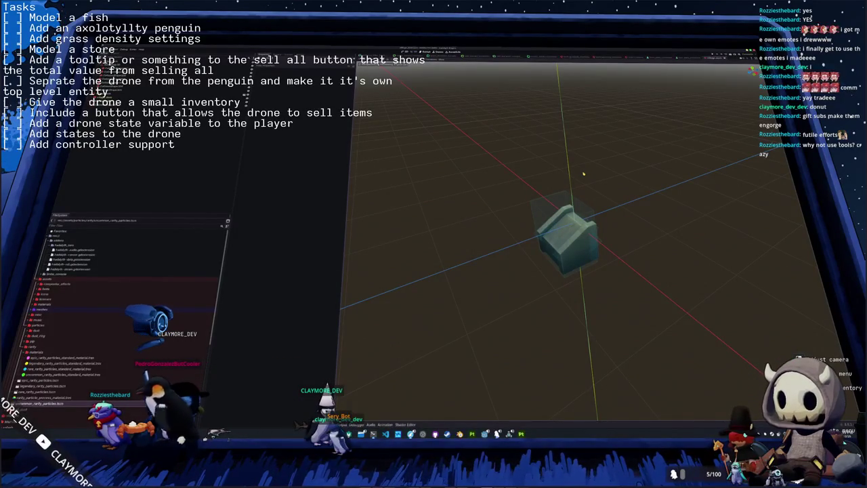
key("ctrl+shift+o")
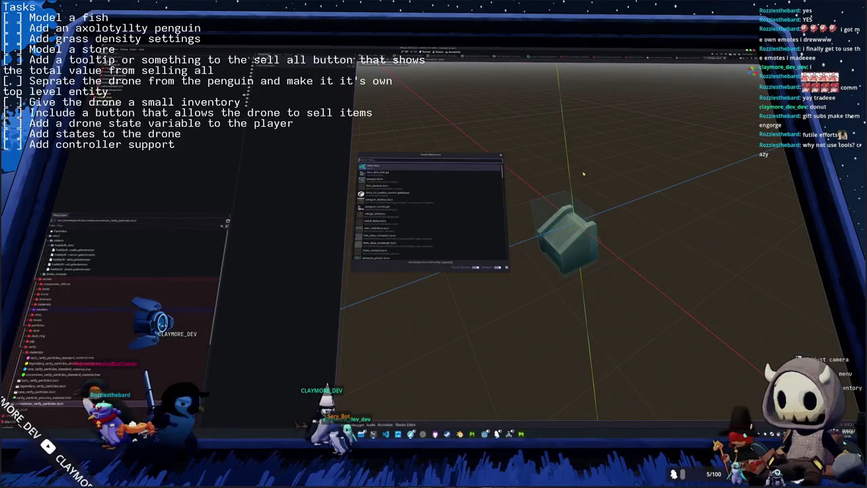
Step: Open the camera scene and preview the atlantic_pollock textures in the fish folders
key("Return")
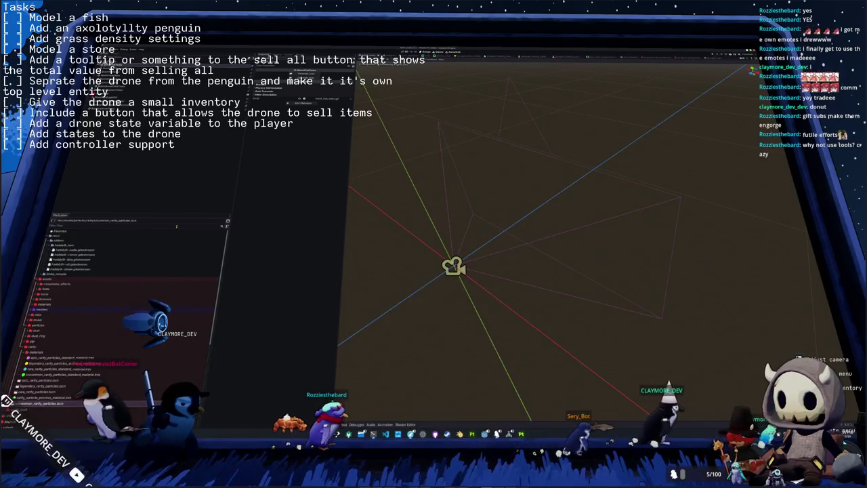
left_click(176, 225)
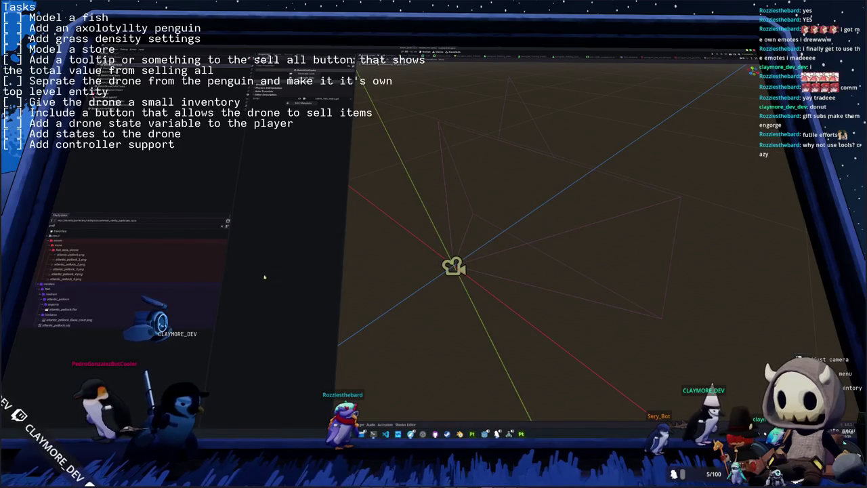
left_click(101, 259)
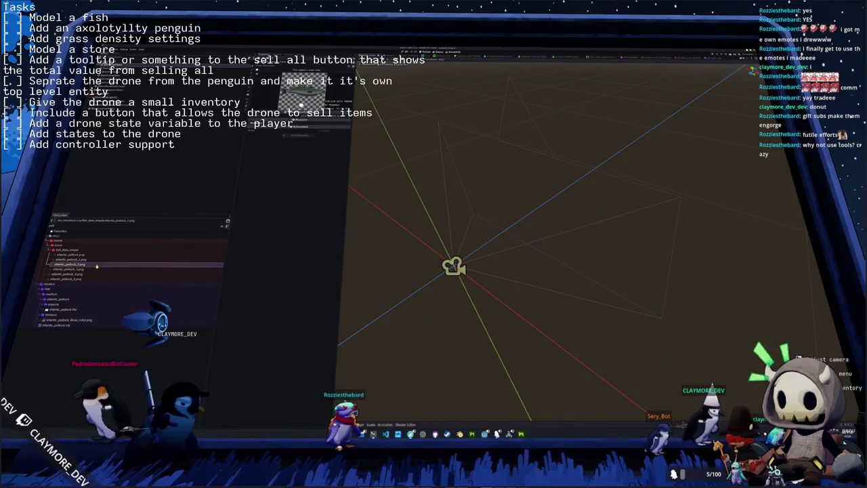
left_click(93, 269)
left_click(92, 274)
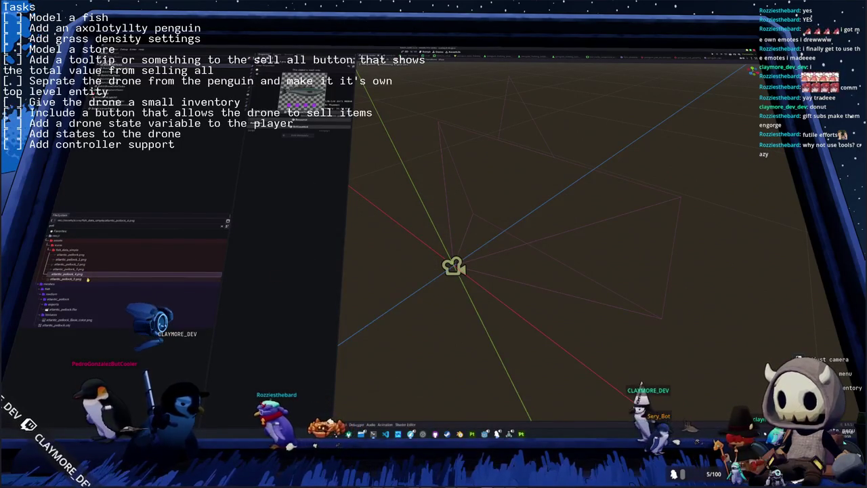
left_click(88, 278)
left_click(96, 285)
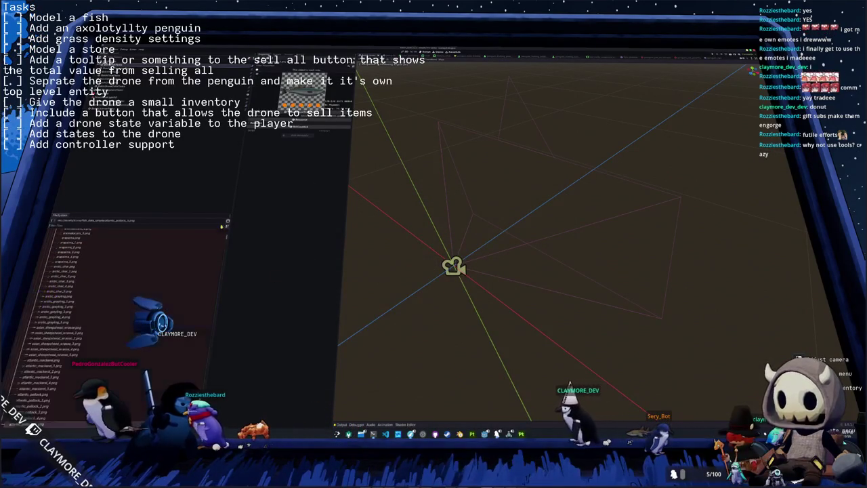
scroll(96, 285, "up", 5)
scroll(96, 285, "up", 5)
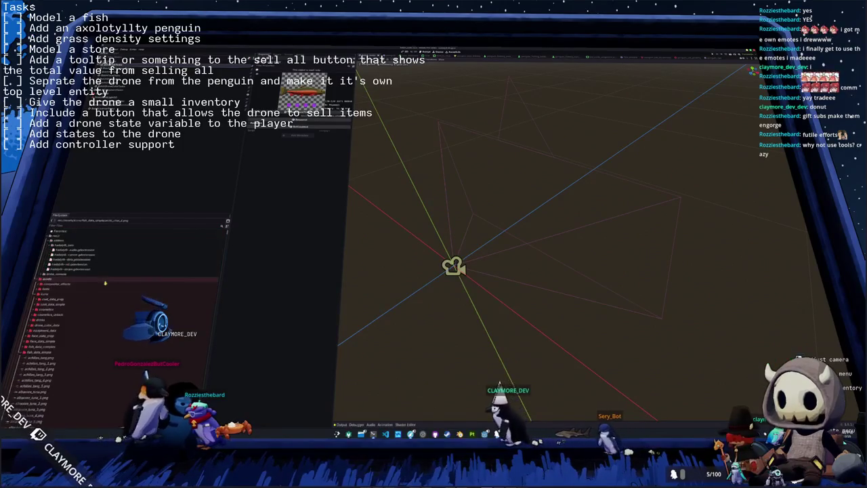
Step: Inspect the scene, check the Output log's fish mesh paths, and glance at the terminal
left_click(412, 217)
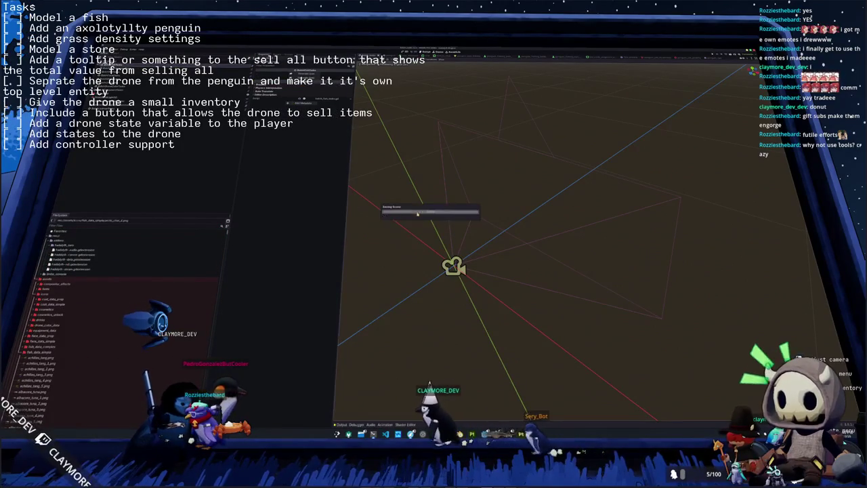
middle_click_drag(412, 218, 379, 224)
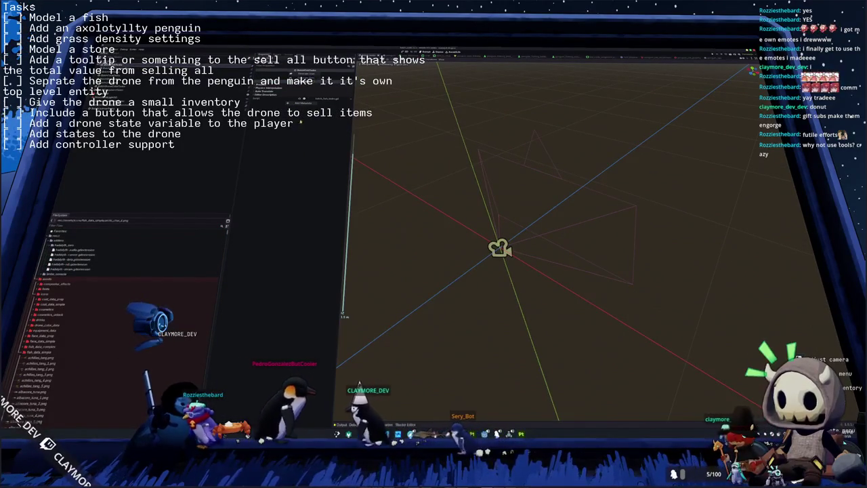
left_click(343, 425)
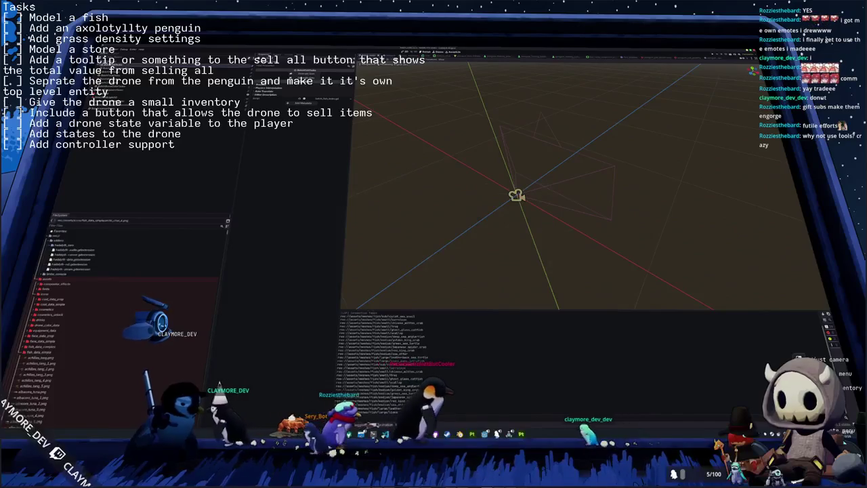
key("super")
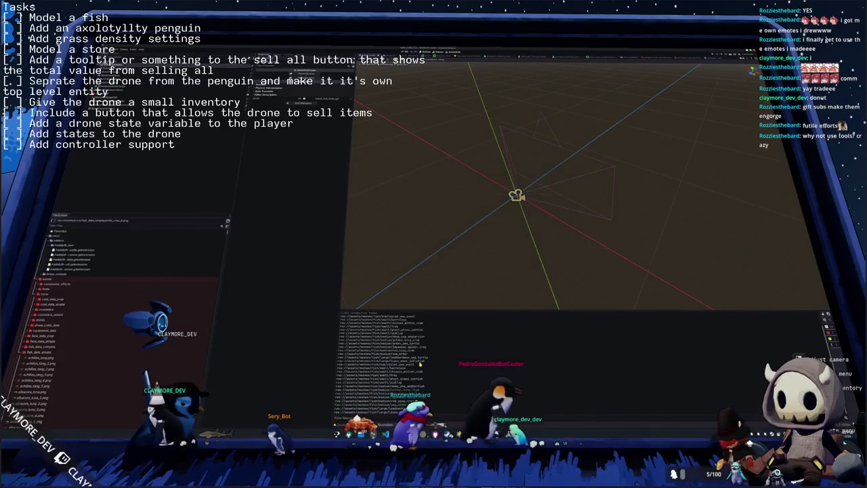
key("Escape")
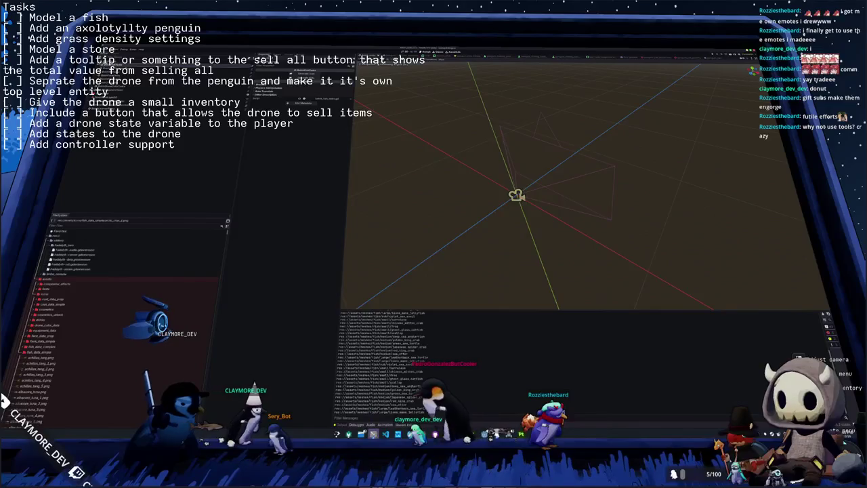
key("alt+Tab")
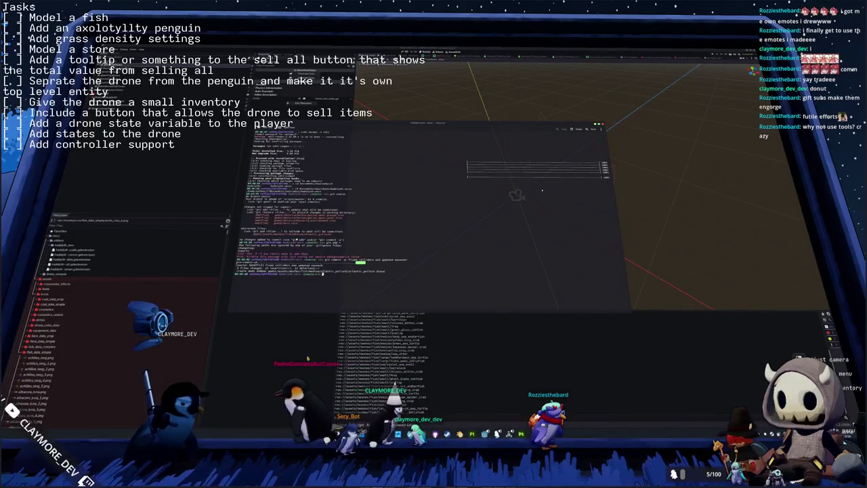
key("alt+Tab")
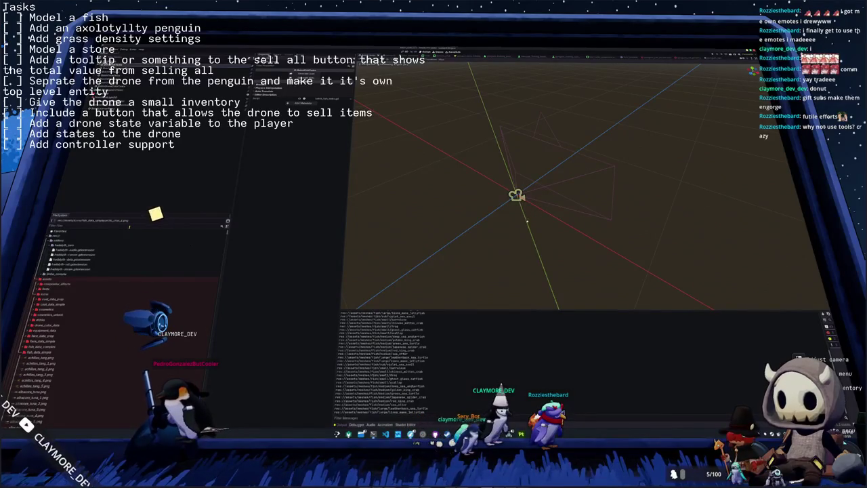
Step: Select the atlantic_pollock model file and run the game
left_click(191, 242)
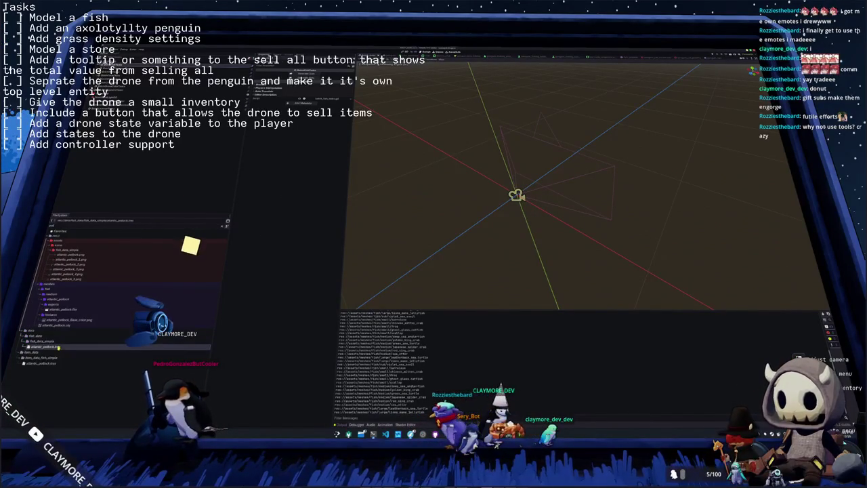
left_click(40, 363)
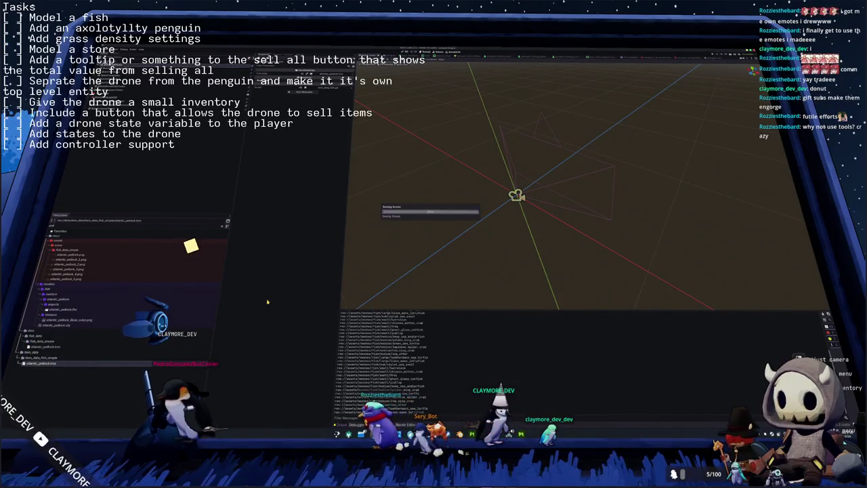
key("F5")
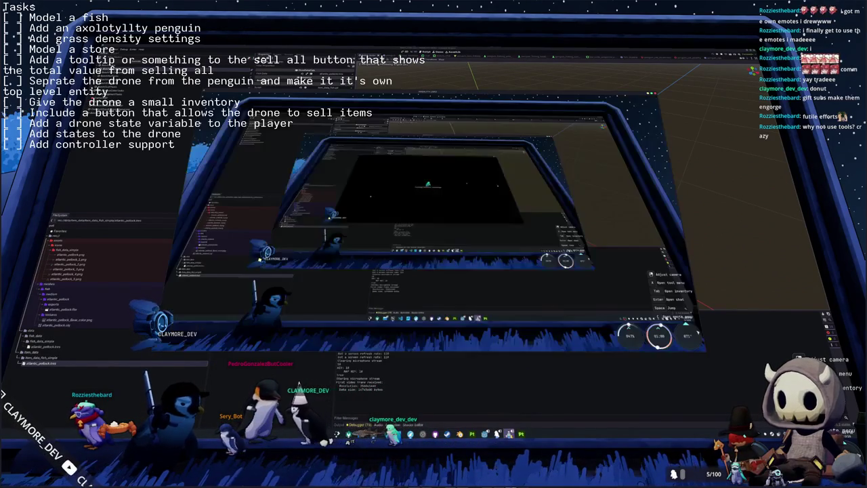
Step: Check the audio settings in the pause menu, quit, and relaunch the game
key("Escape")
left_click(427, 236)
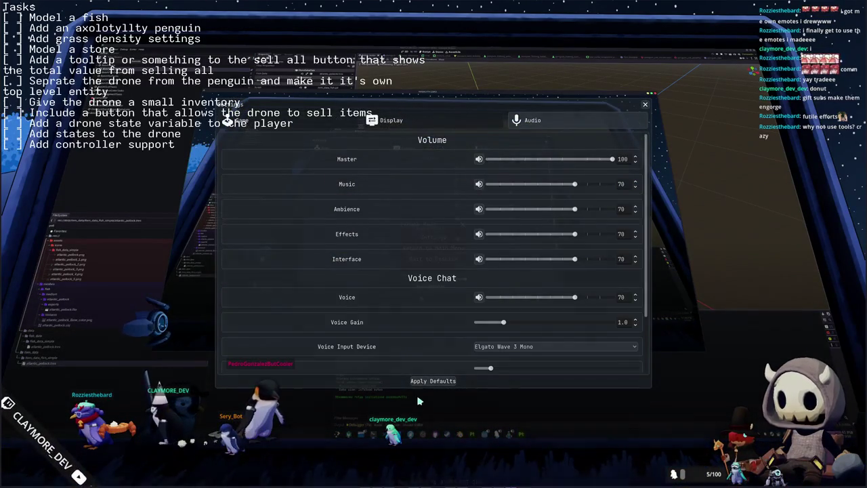
key("Escape")
left_click(419, 260)
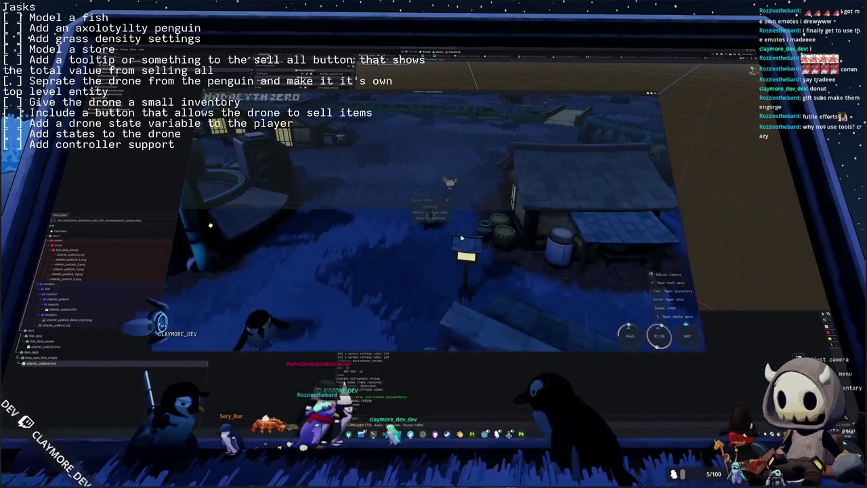
key("Escape")
key("Escape")
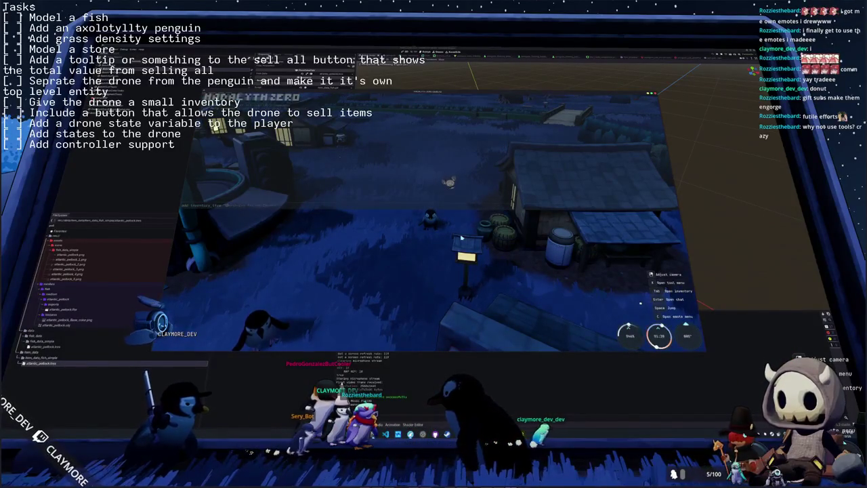
Step: Walk the penguin, drop a fish from the inventory, and put away the held fish
key("a")
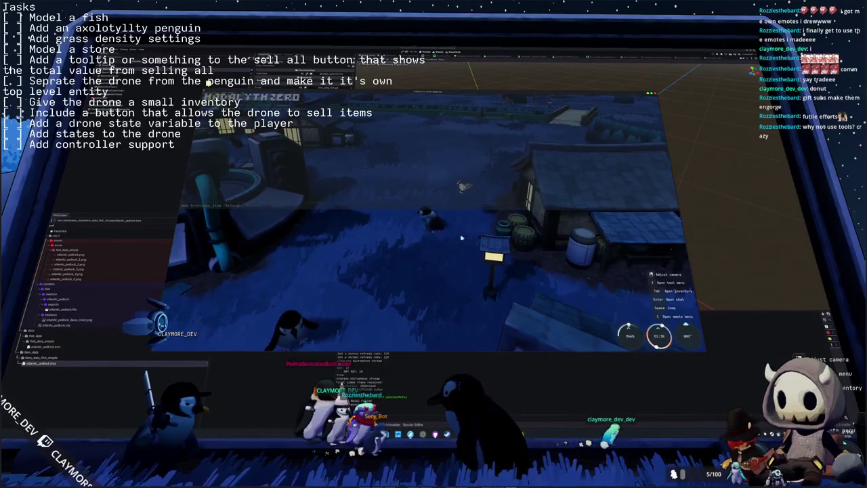
key("i")
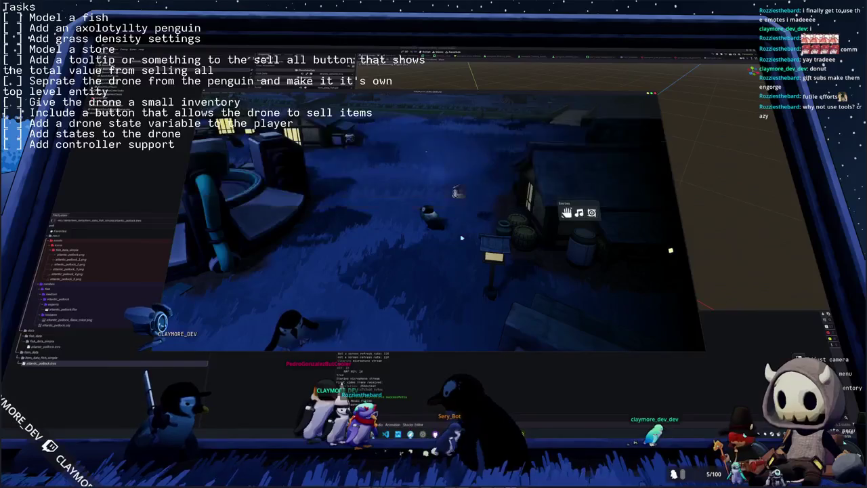
mouse_move(415, 179)
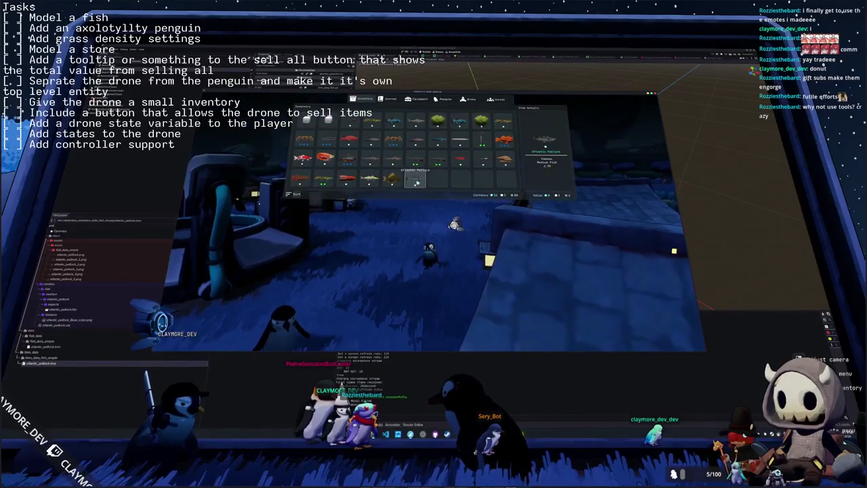
left_click(426, 188)
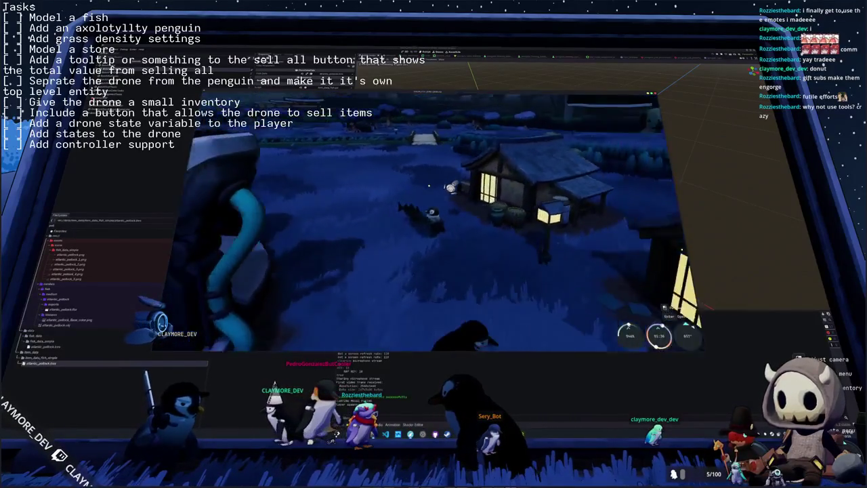
key("w")
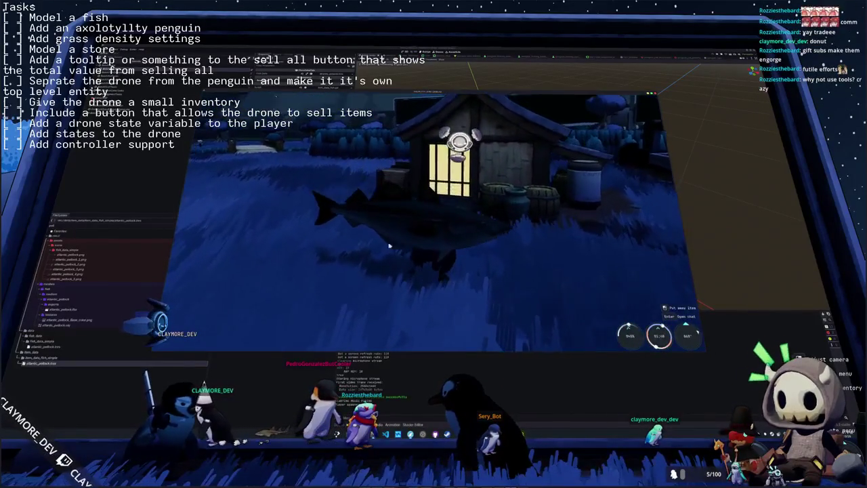
key("q")
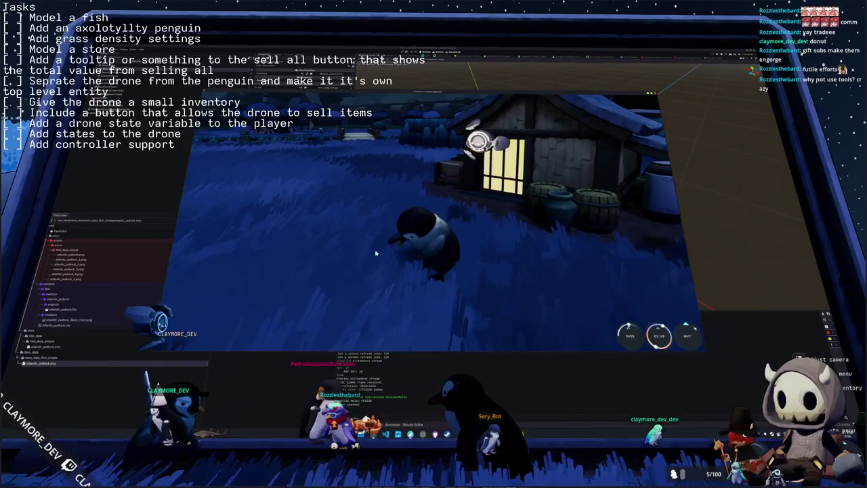
Step: Sort the fish inventory, close it, and walk the penguin toward the house
key("Tab")
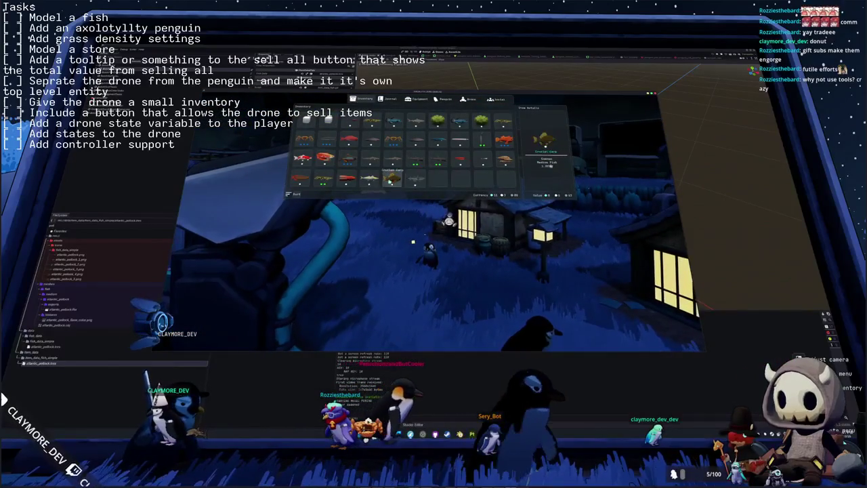
left_click(295, 195)
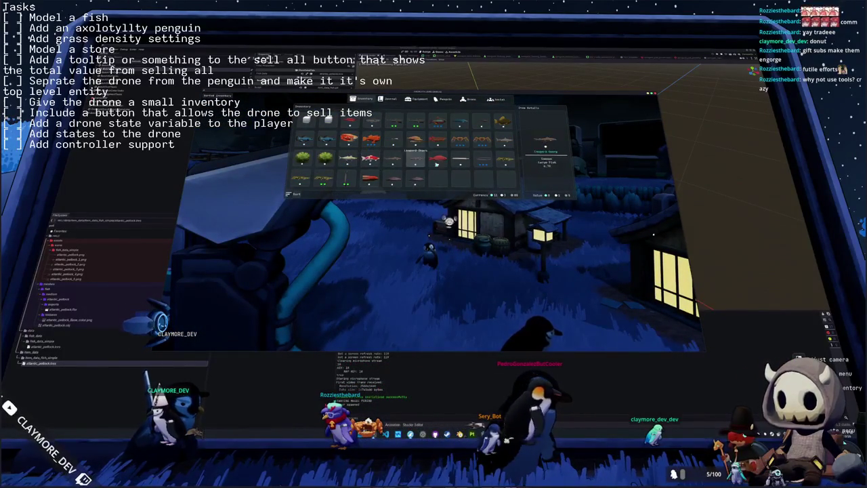
key("Tab")
key("w")
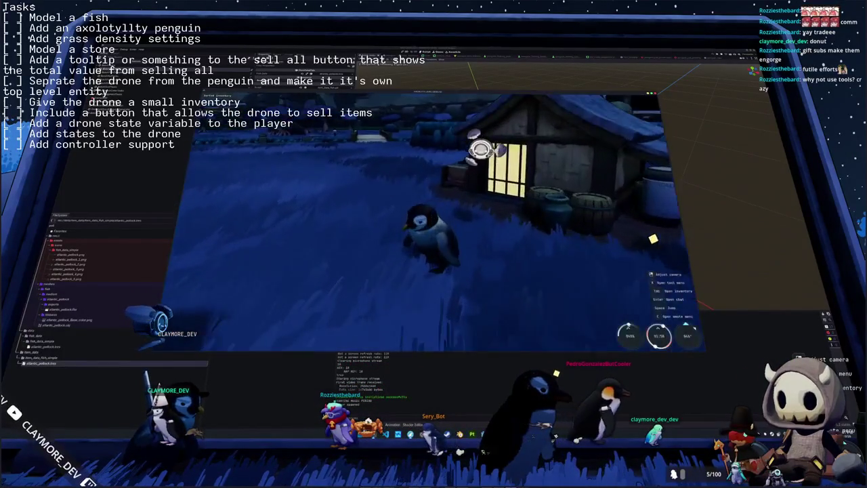
scroll(433, 224, "down", 3)
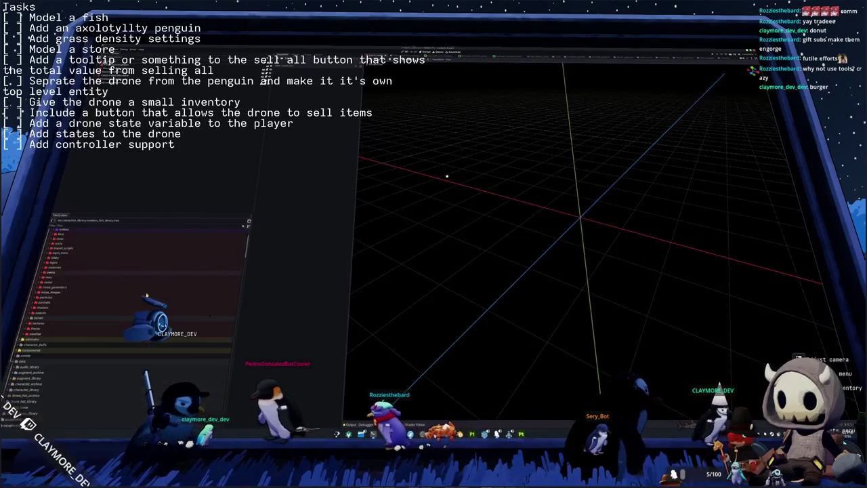
Step: Scroll through the fish library files and bring up the Dolphin file manager's window options
scroll(148, 293, "down", 5)
scroll(149, 293, "down", 4)
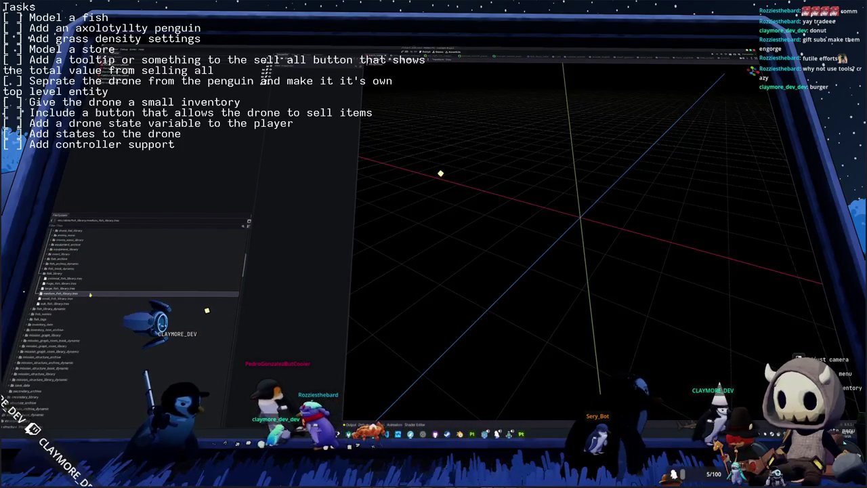
scroll(90, 296, "down", 3)
scroll(90, 295, "down", 3)
scroll(102, 298, "down", 3)
scroll(122, 304, "down", 3)
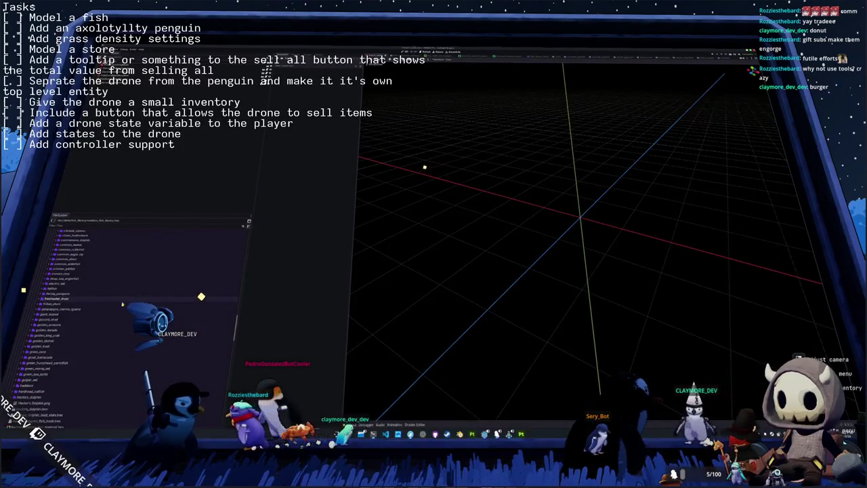
left_click(361, 433)
right_click(361, 433)
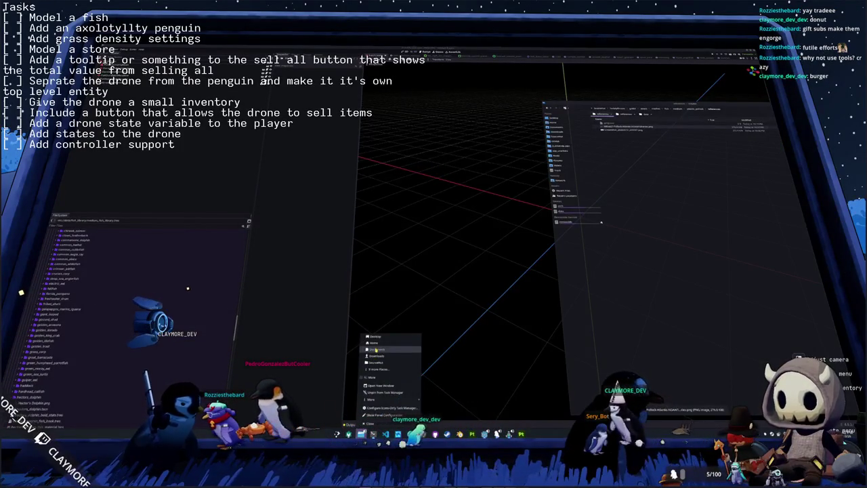
Step: Open a new Dolphin window, browse into the fish species folders, and return to Godot
left_click(375, 348)
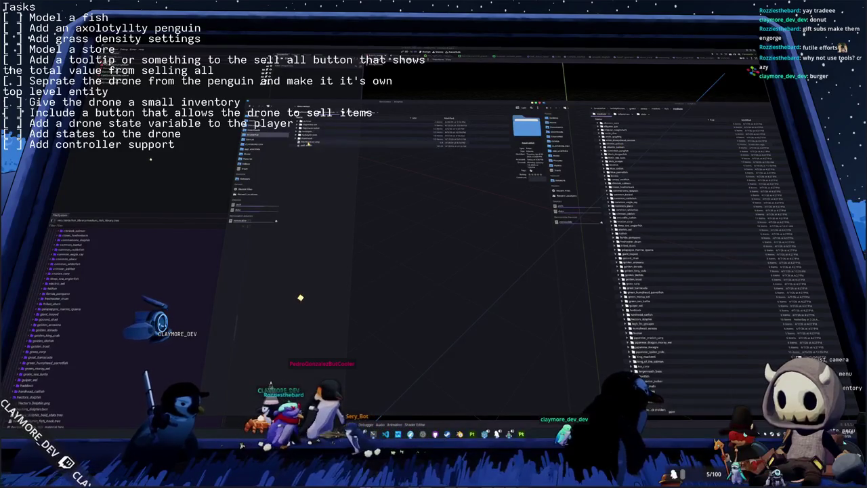
left_click(318, 131)
double_click(308, 134)
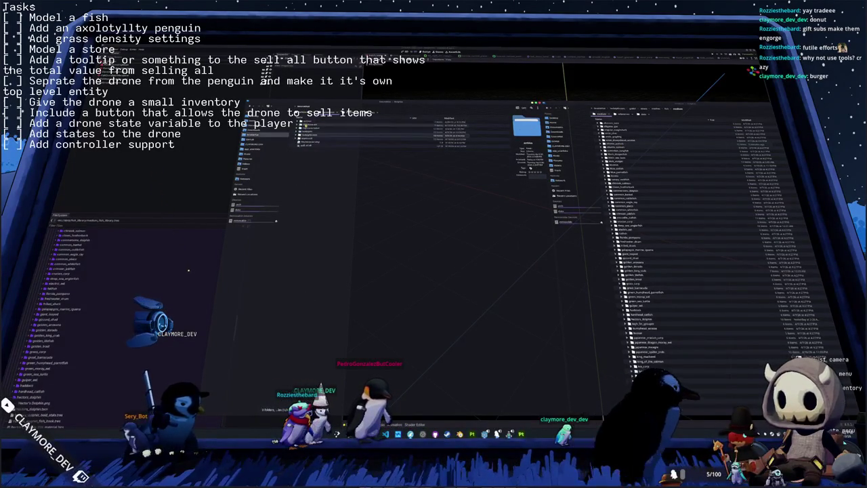
double_click(304, 131)
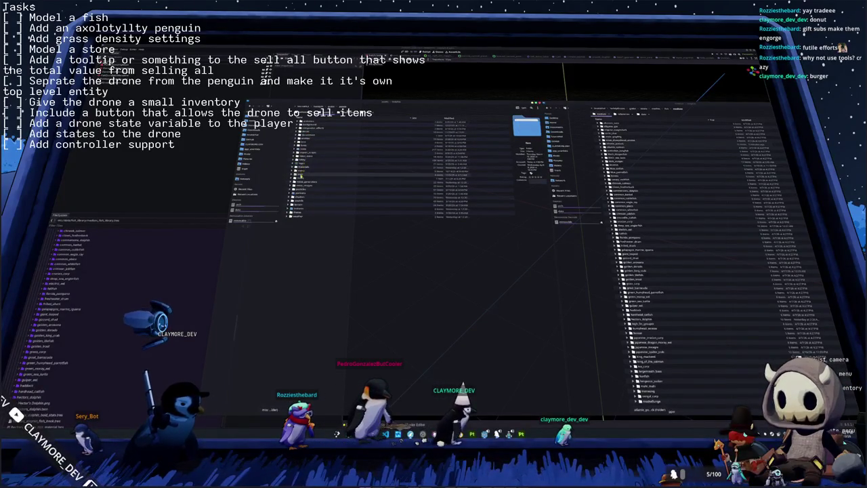
double_click(302, 135)
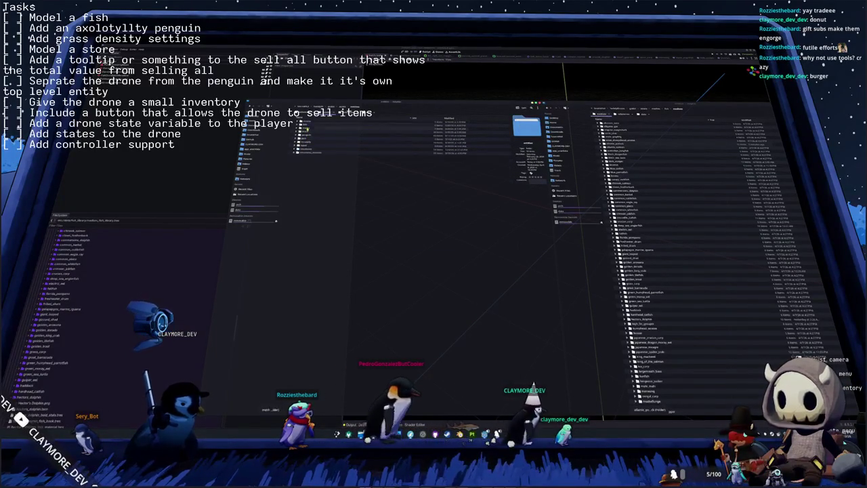
key("alt+Left")
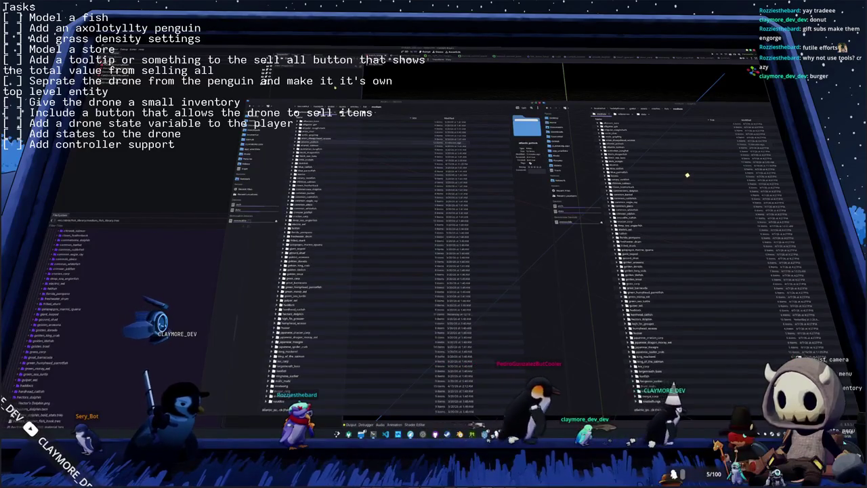
key("alt+Tab")
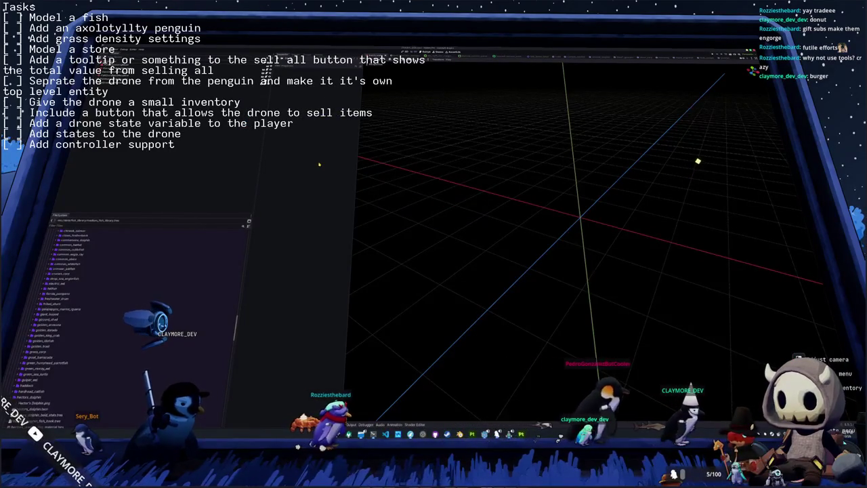
Step: Duplicate the morwong folder and name the copy 'oceanic_pod'
scroll(116, 280, "down", 5)
scroll(116, 280, "down", 5)
scroll(116, 281, "up", 2)
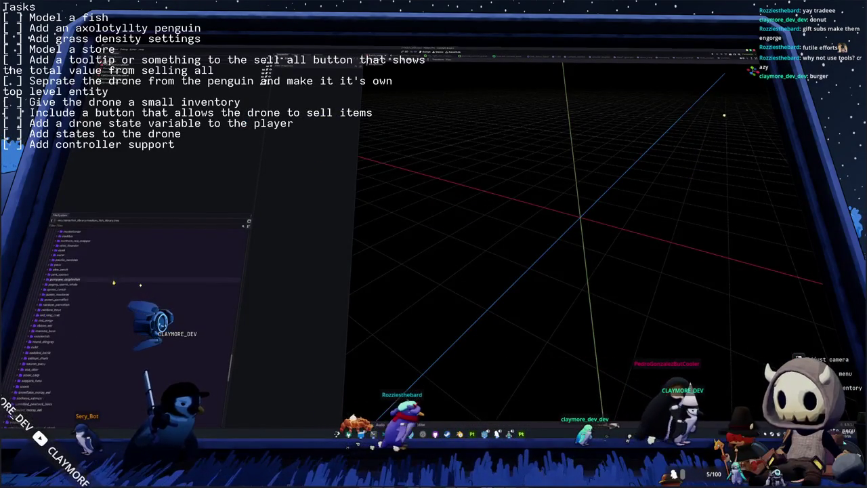
left_click(55, 312)
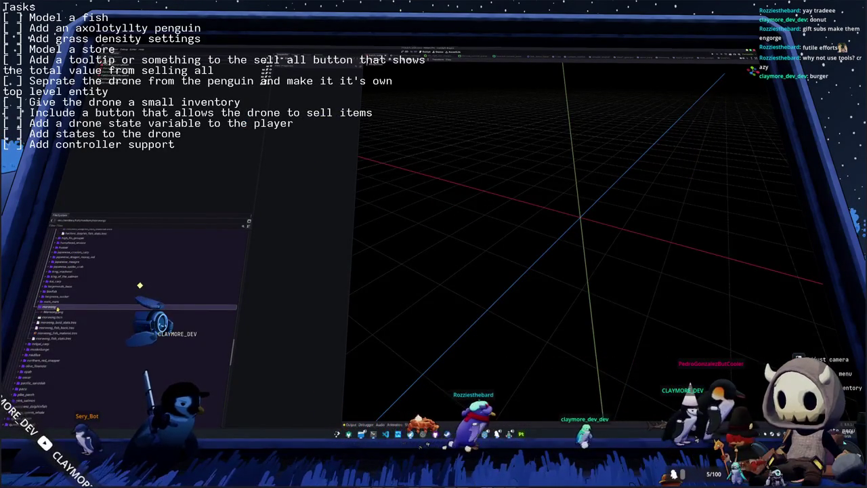
key("ctrl+d")
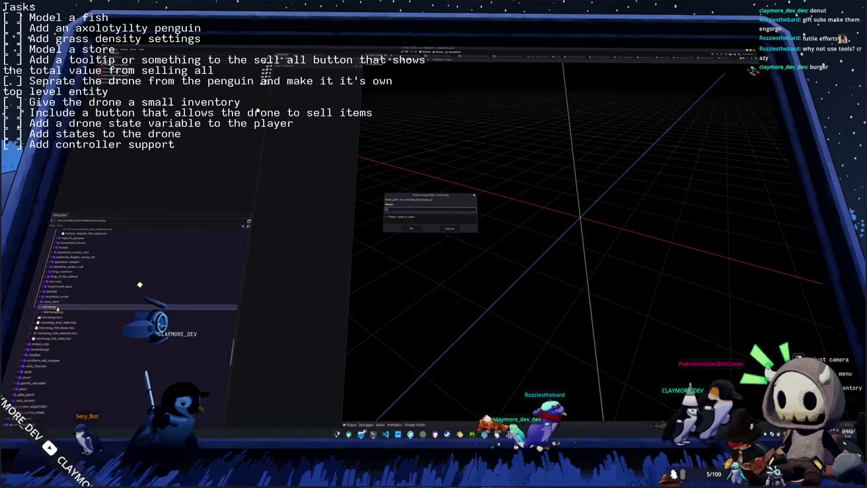
type("oceanic_pod")
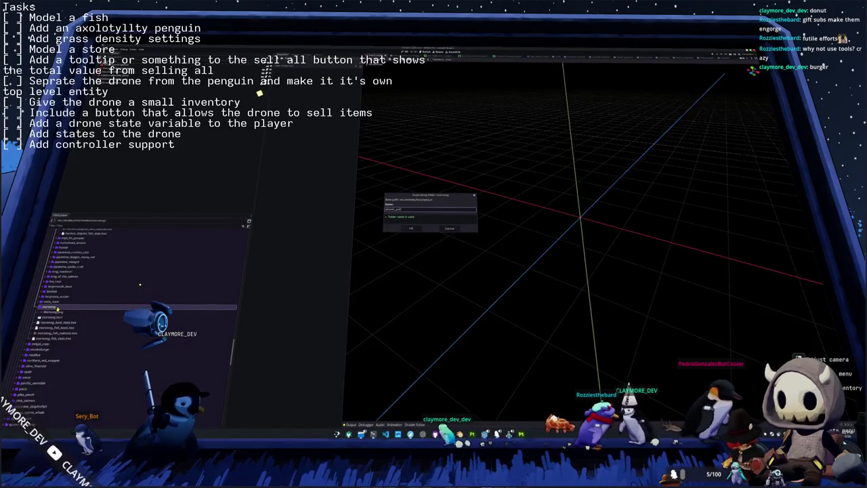
key("Return")
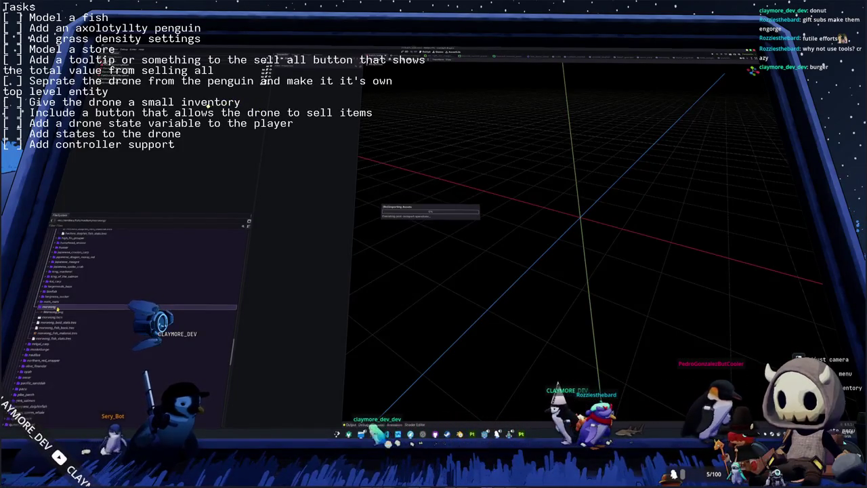
Step: Expand the new folder and move fish_stats.tres into it
scroll(58, 308, "up", 5)
scroll(57, 306, "up", 3)
scroll(56, 304, "up", 3)
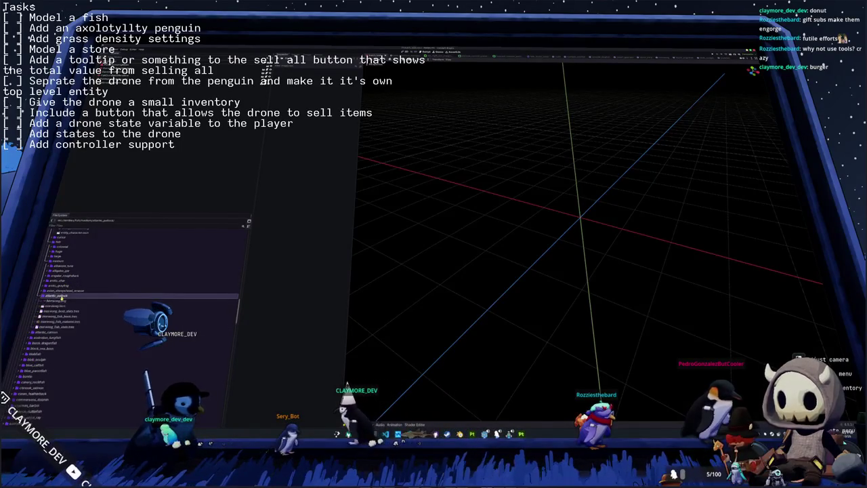
double_click(64, 295)
left_click(68, 284)
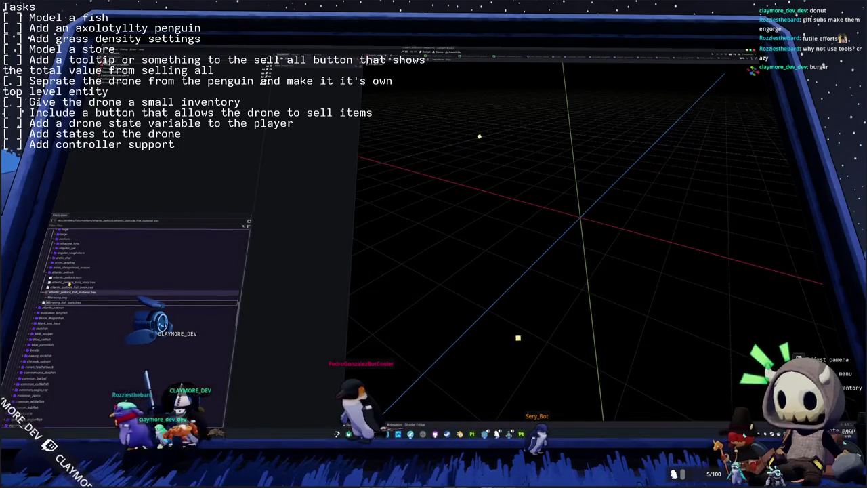
left_click_drag(88, 285, 70, 277)
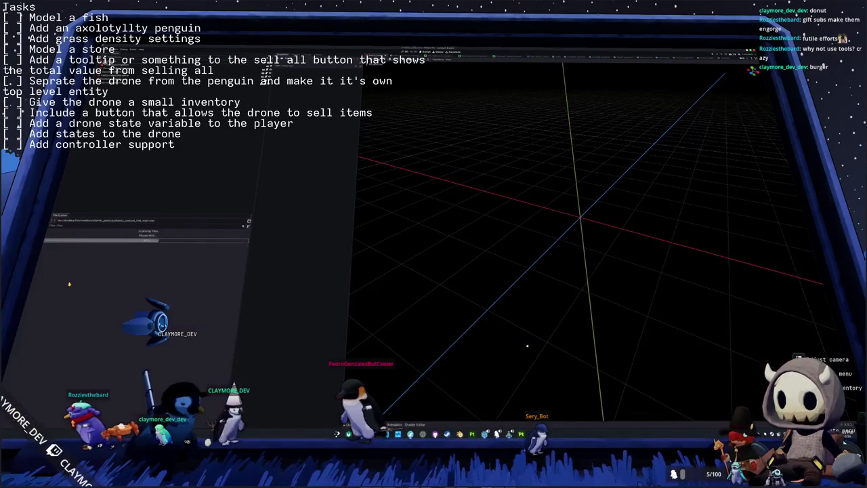
Step: Open and save the atlantic_pollock scene, then select its material node
double_click(71, 276)
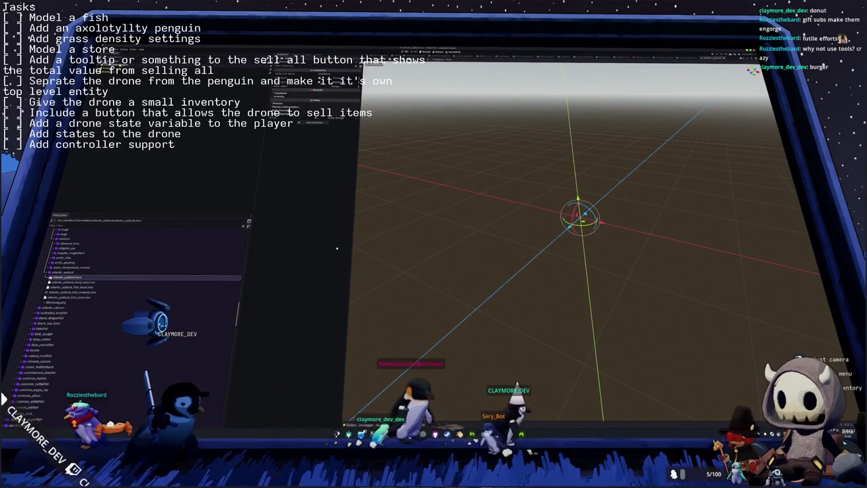
key("ctrl+s")
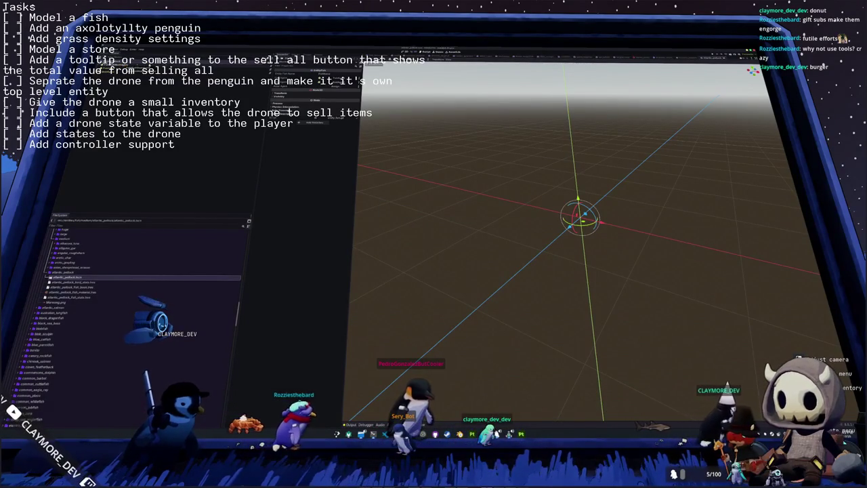
left_click(318, 87)
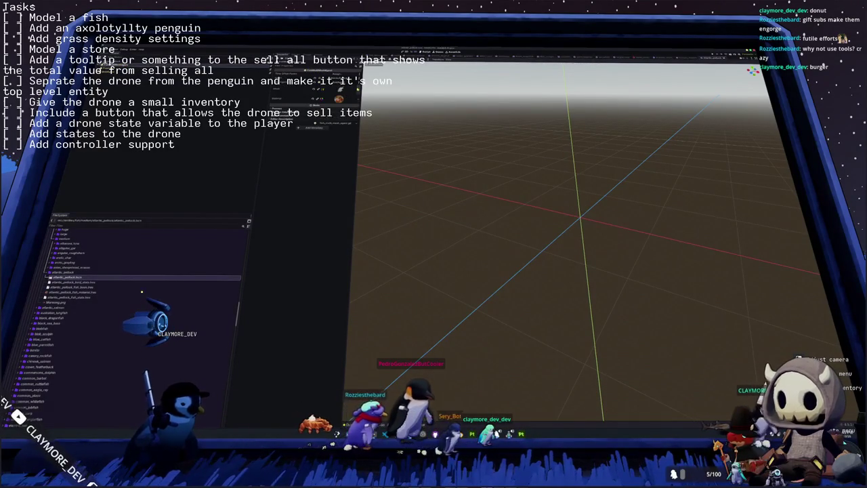
right_click(316, 95)
left_click(330, 157)
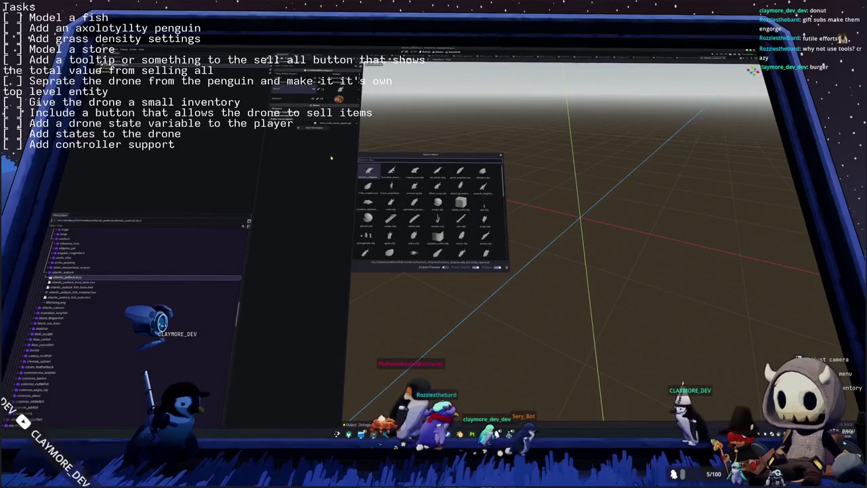
key("Escape")
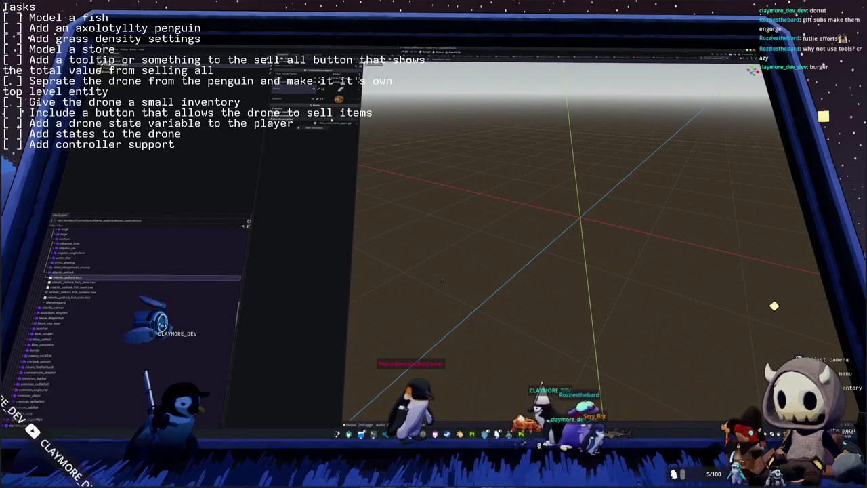
Step: Assign the pollock texture to the material's shader texture parameter
left_click(339, 99)
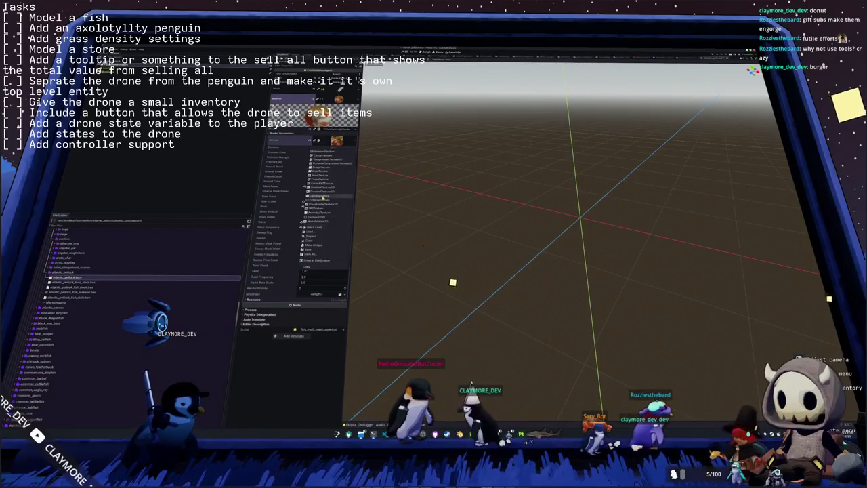
left_click(321, 229)
type("pollock")
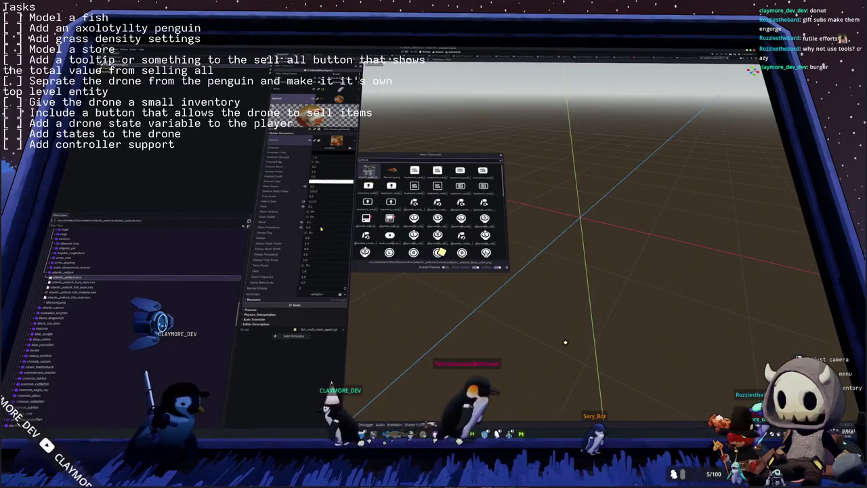
double_click(457, 254)
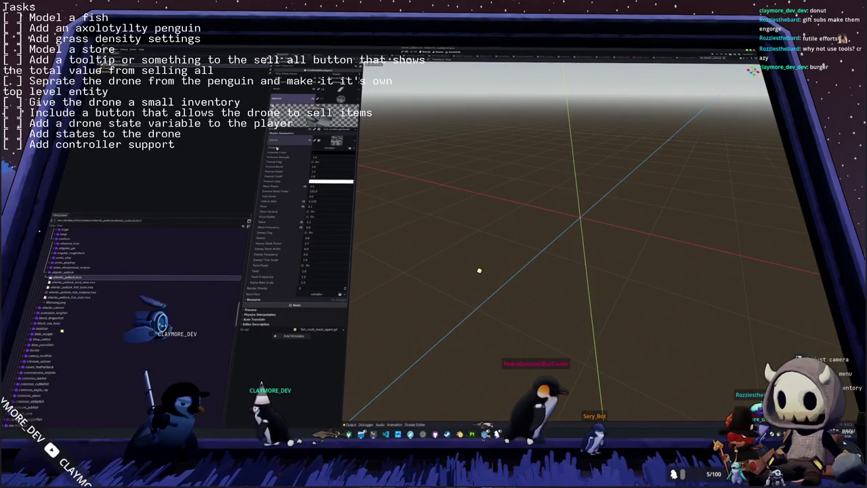
left_click(311, 98)
left_click(319, 74)
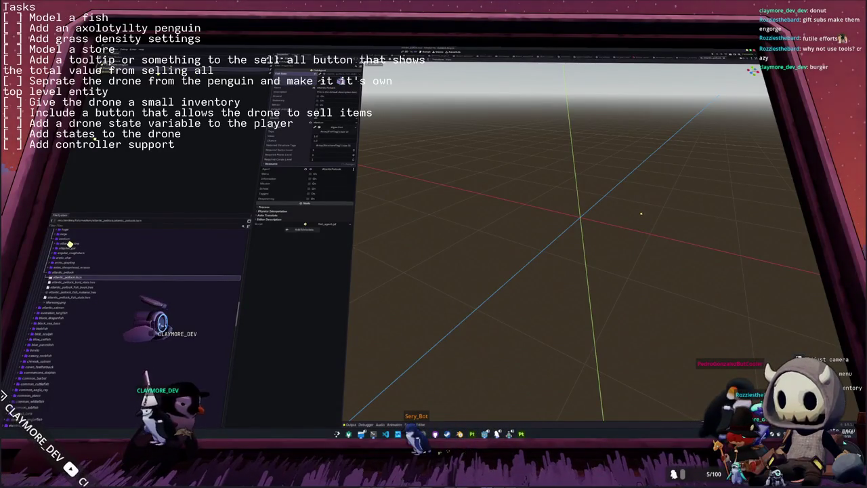
left_click(318, 75)
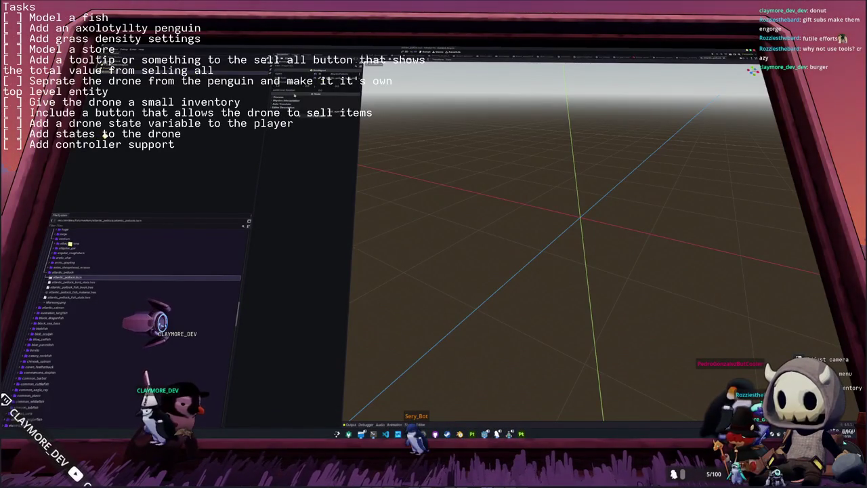
Step: Delete Marsong.png from the project's FileSystem
left_click(66, 302)
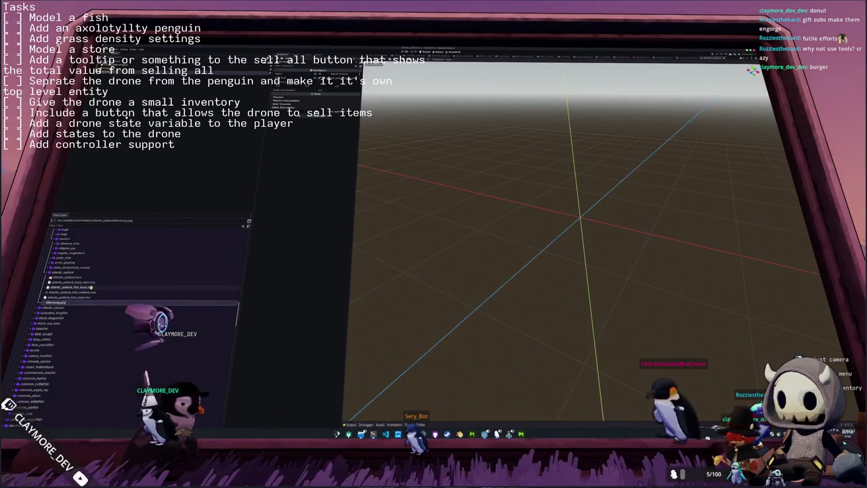
key("Delete")
key("Return")
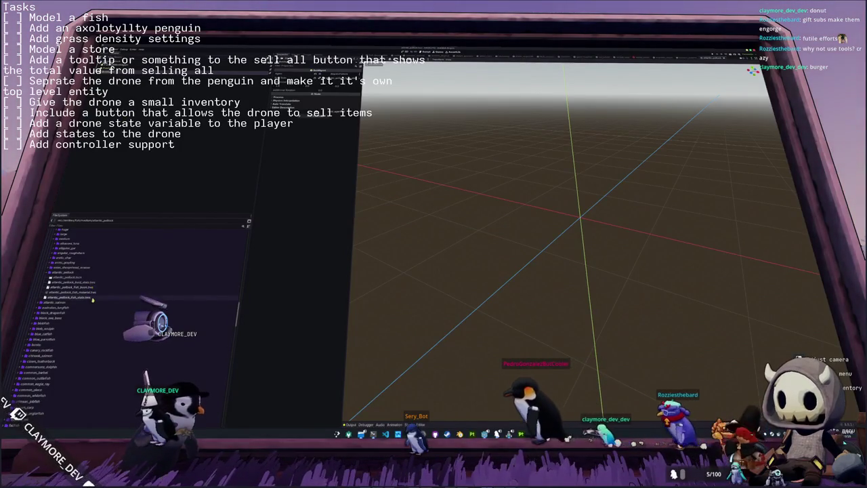
Step: Open medium_fish_library.tres from the fish_library folder in the Inspector
scroll(79, 310, "down", 5)
scroll(80, 310, "down", 3)
scroll(78, 310, "down", 3)
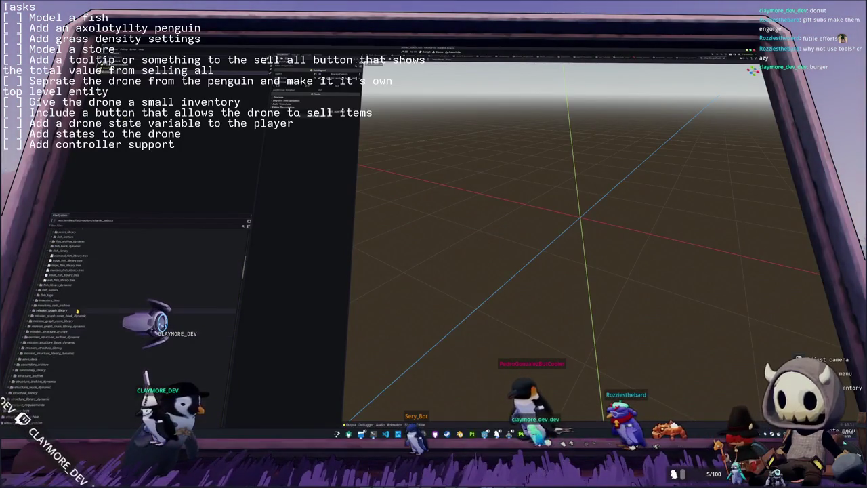
left_click(79, 270)
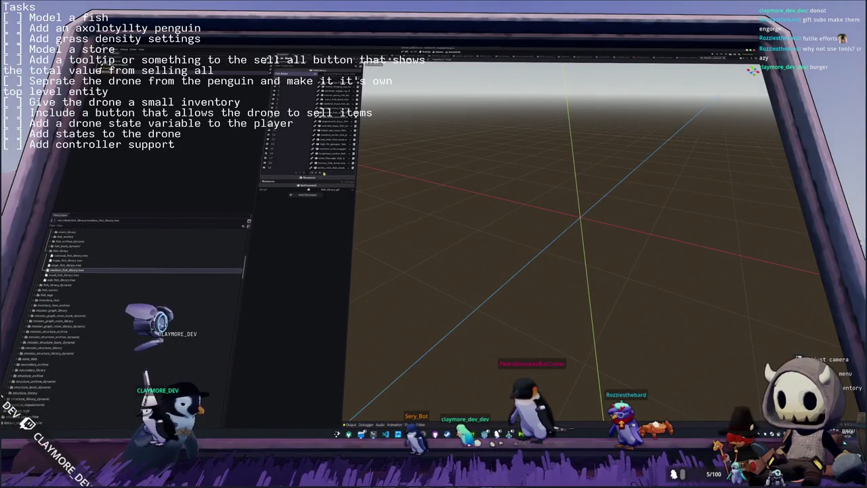
Step: Quick-load the 'pollock' fish book resource into a medium fish library array entry
left_click(323, 173)
left_click(344, 123)
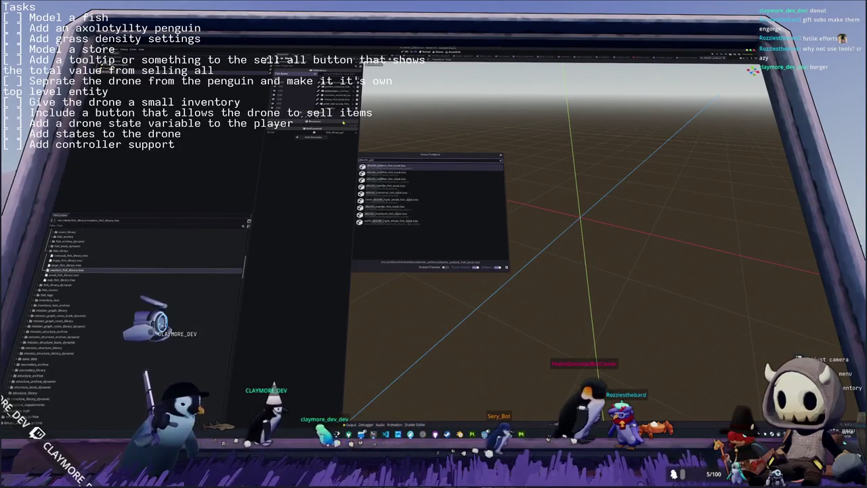
type("pollock")
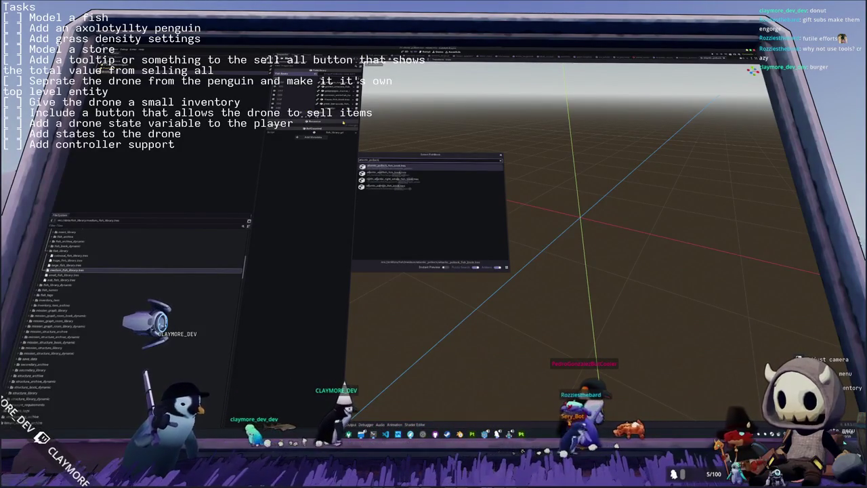
key("Return")
left_click(343, 122)
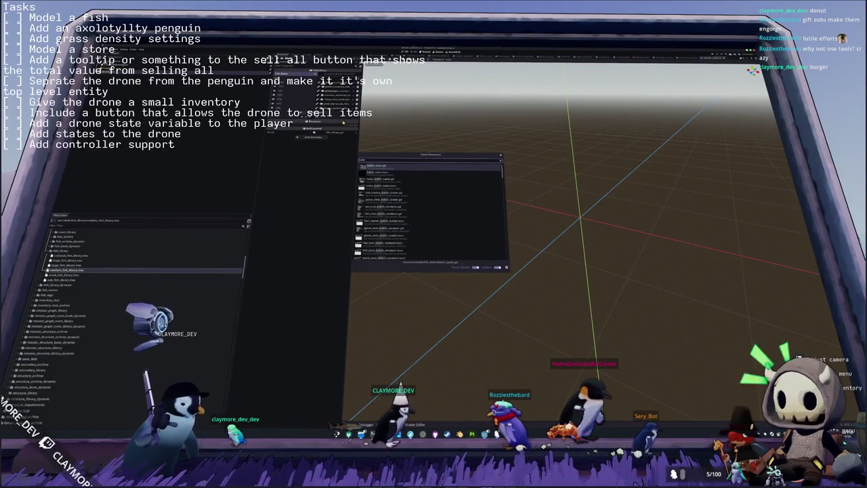
key("Return")
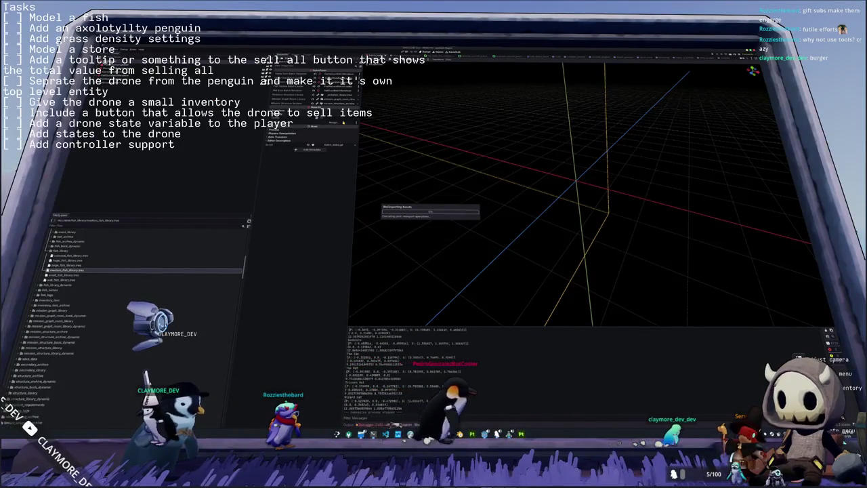
Step: Clear the Output log and run the game again with F5
key("F5")
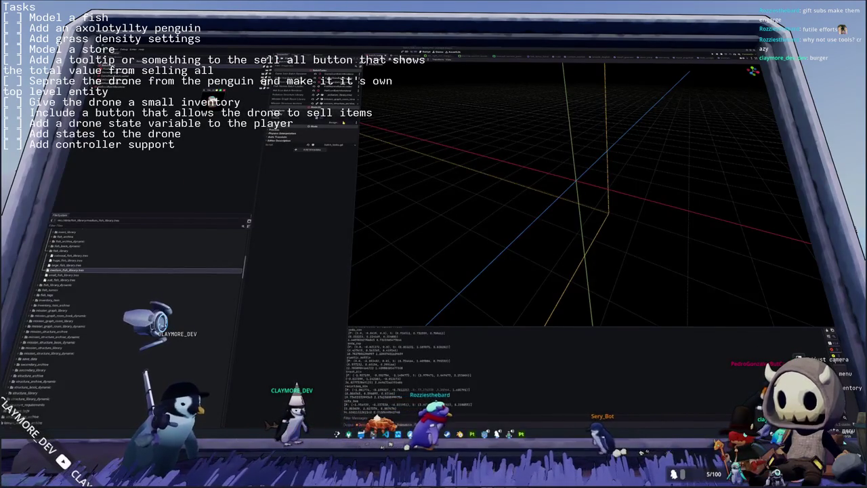
key("F5")
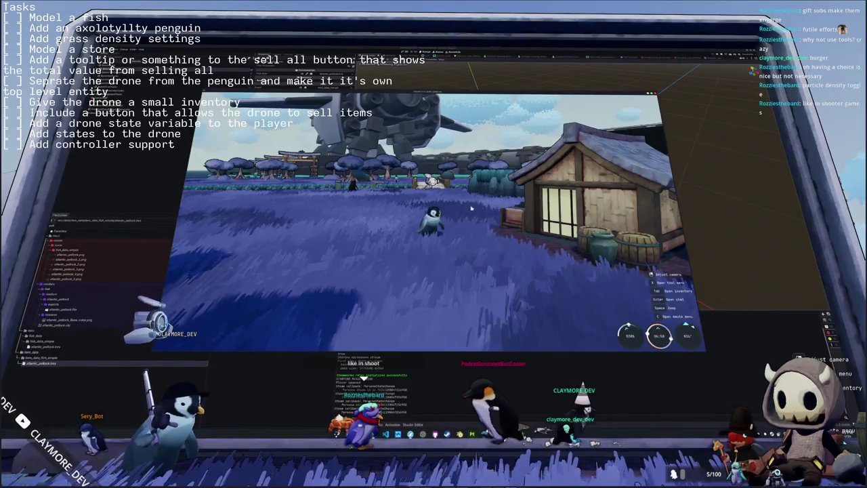
Step: Walk the penguin across the field and over the wooden bridge toward the rock
key("w")
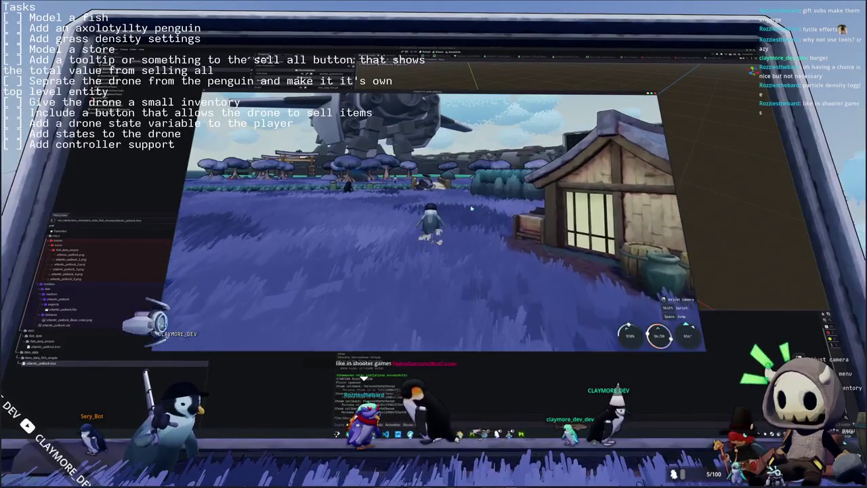
key("w")
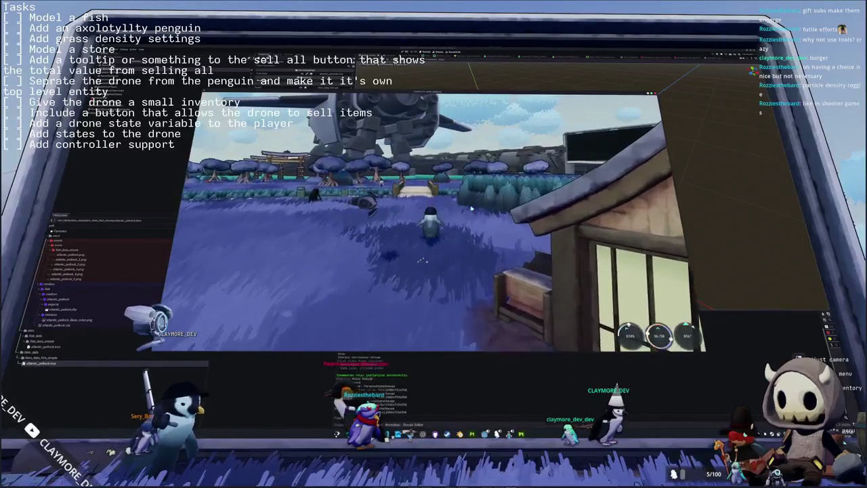
key("a")
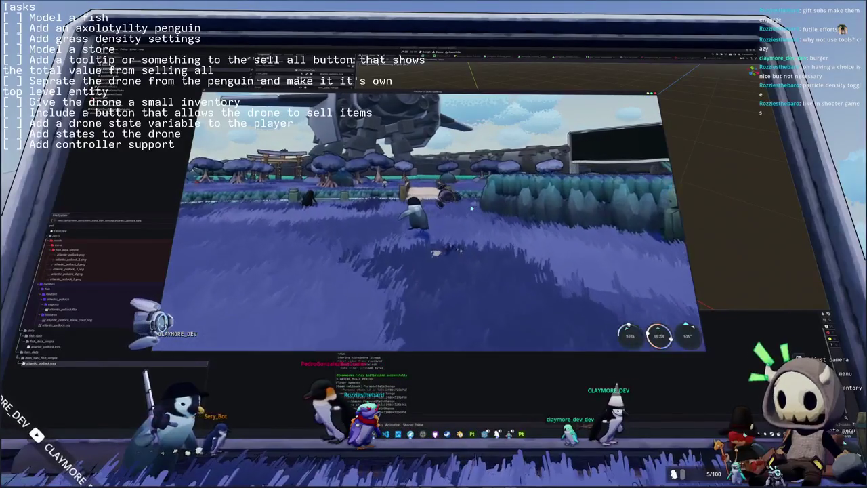
key("w")
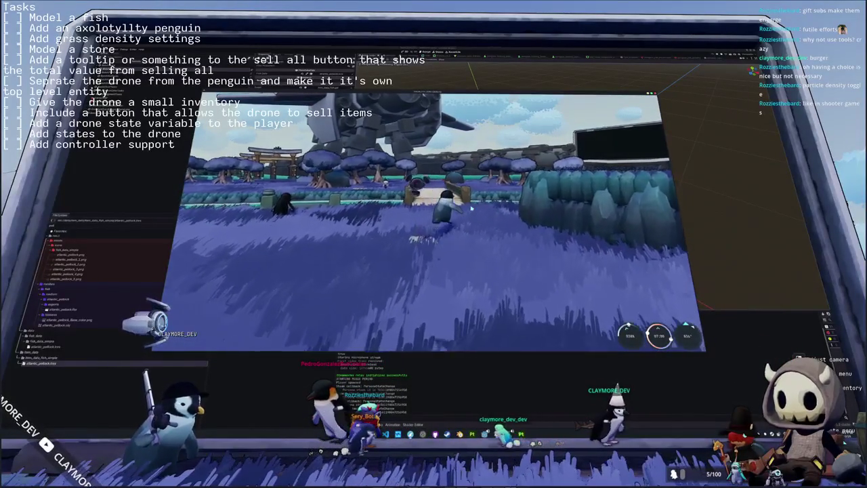
key("w")
key("w")
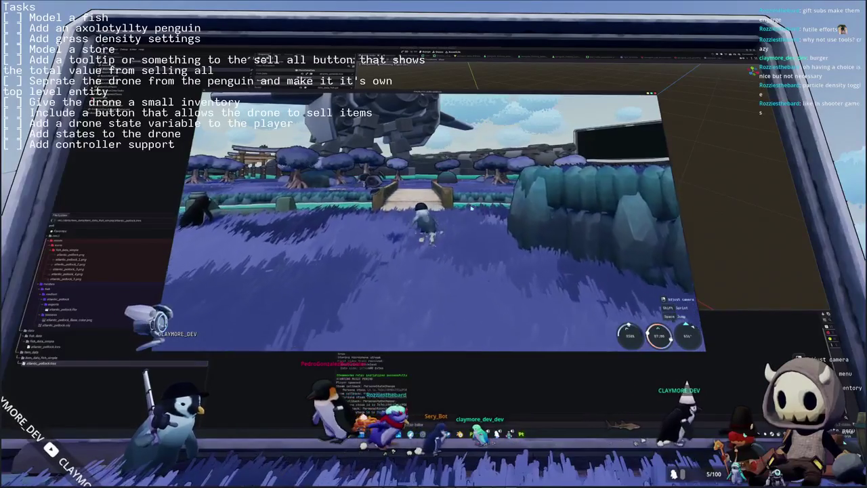
key("w")
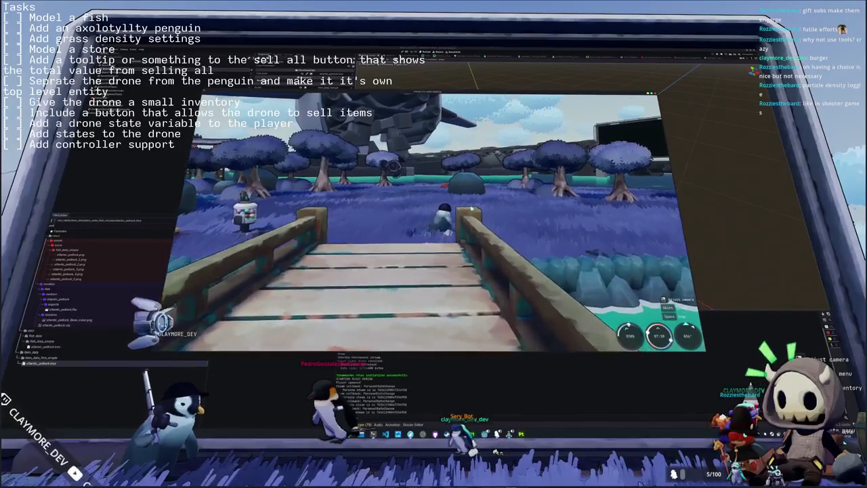
key("w")
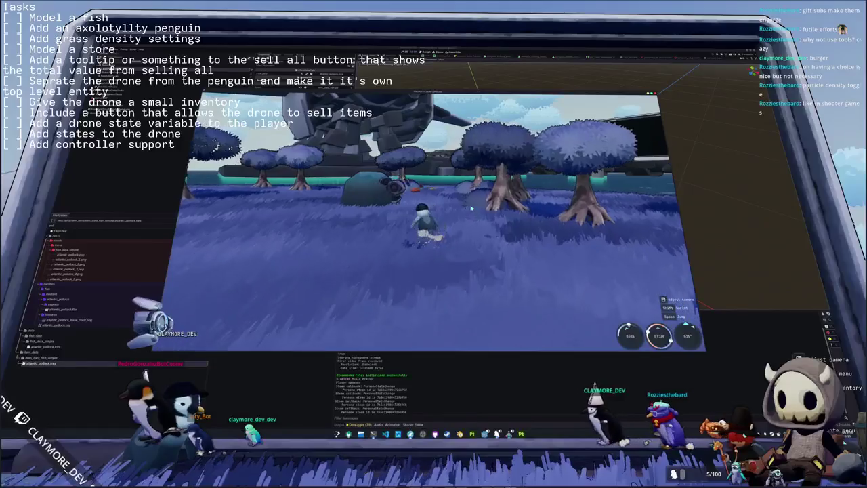
key("w")
Step: Walk the penguin back along the bridge, swing the camera toward the village, and stop the game
key("s")
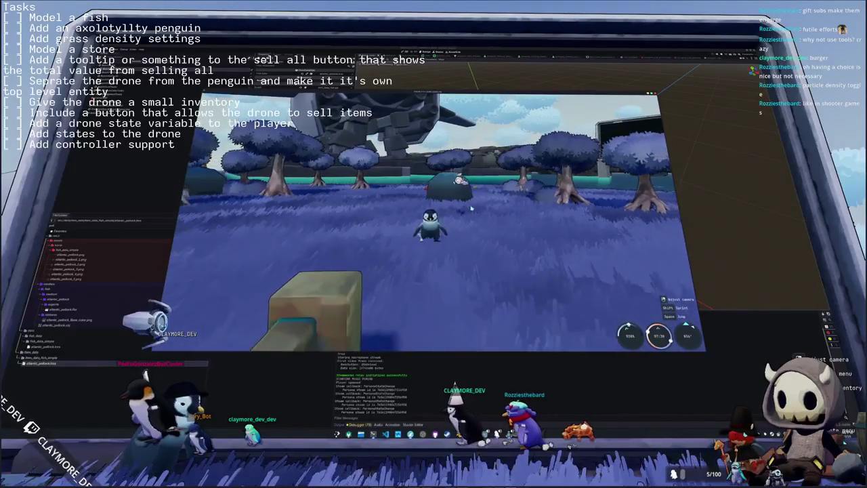
key("a")
key("s")
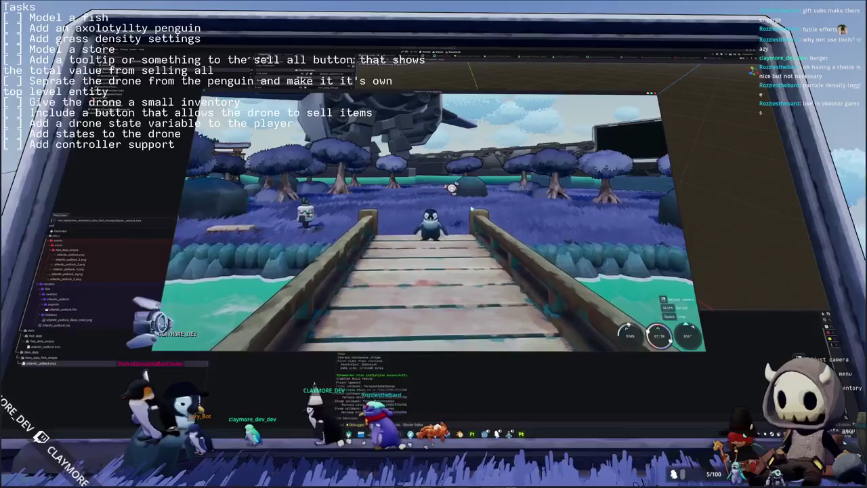
key("s")
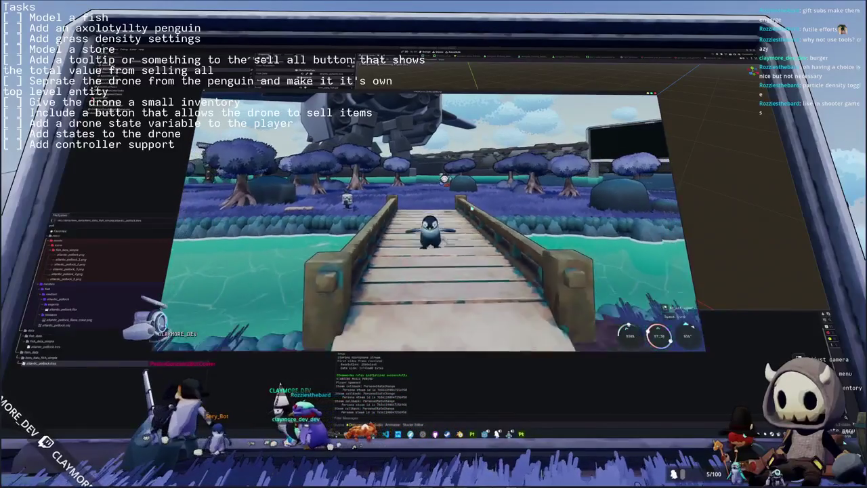
key("s")
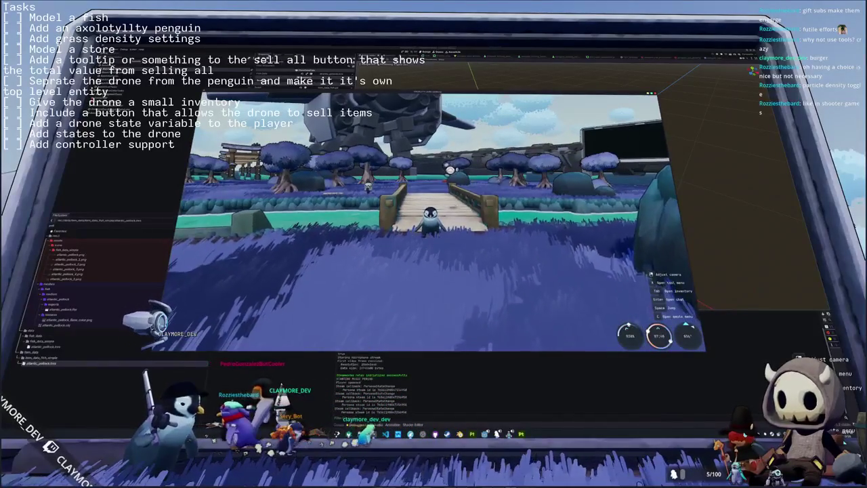
key("d")
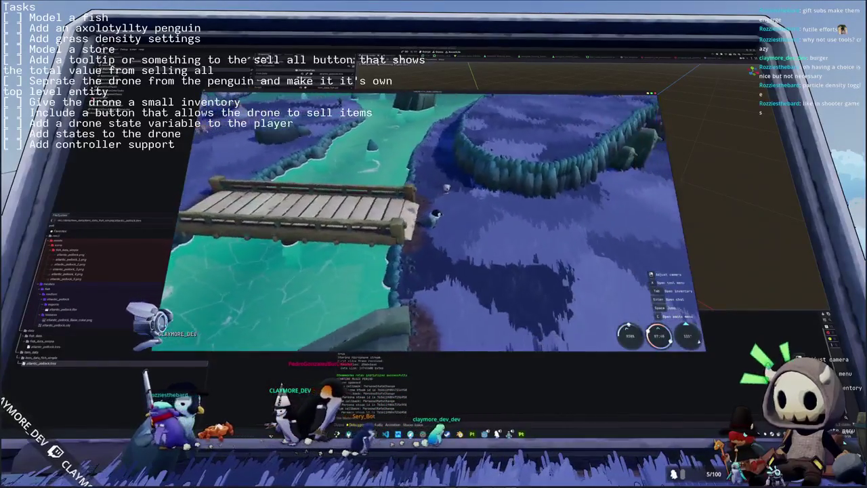
key("d")
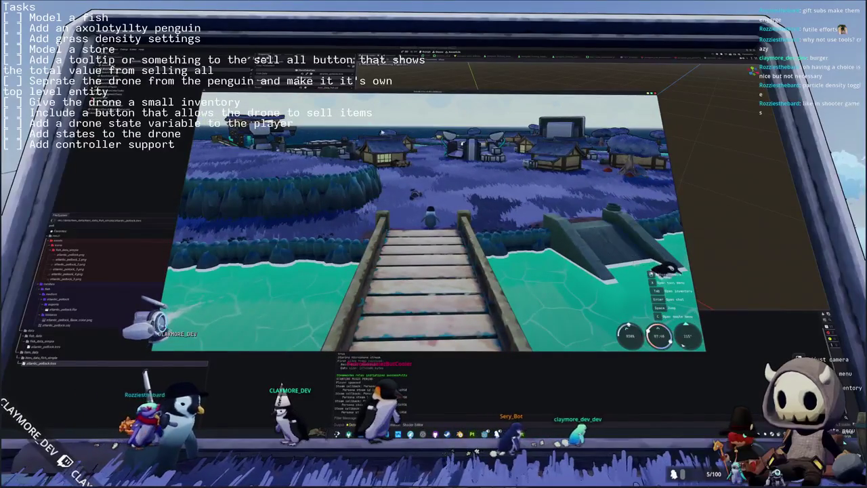
key("F8")
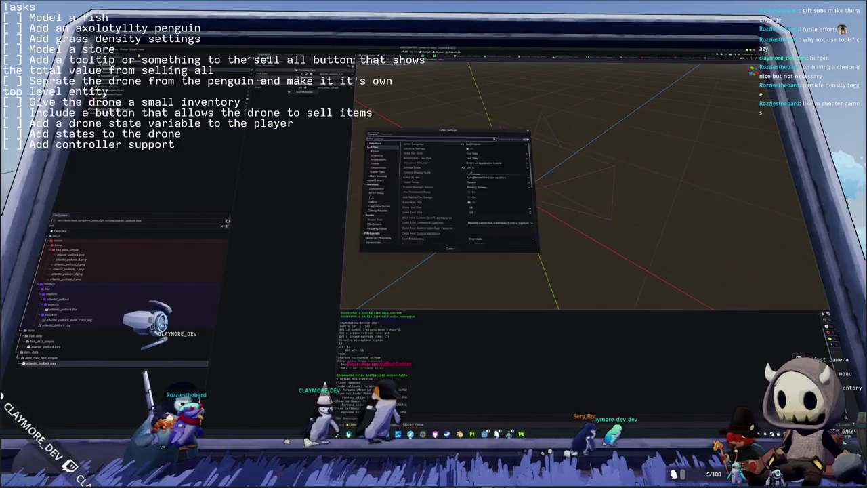
Step: Close Editor Settings and confirm the Customize Run Instances dialog with OK
key("Escape")
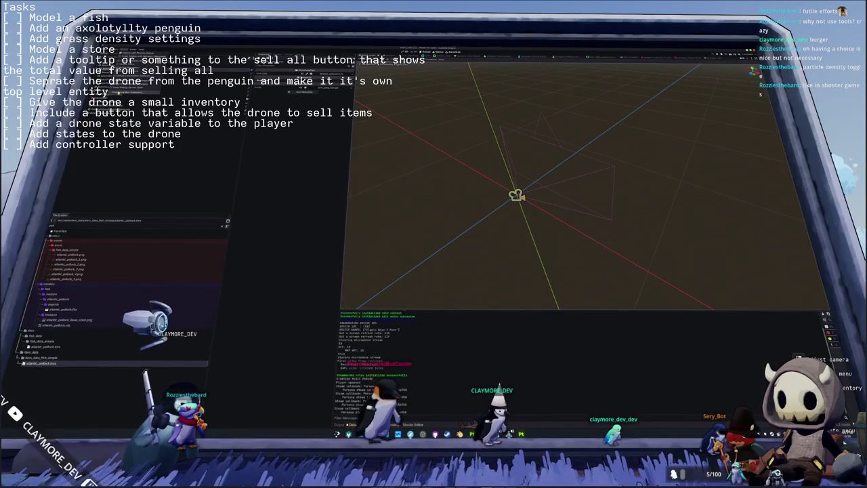
left_click(133, 92)
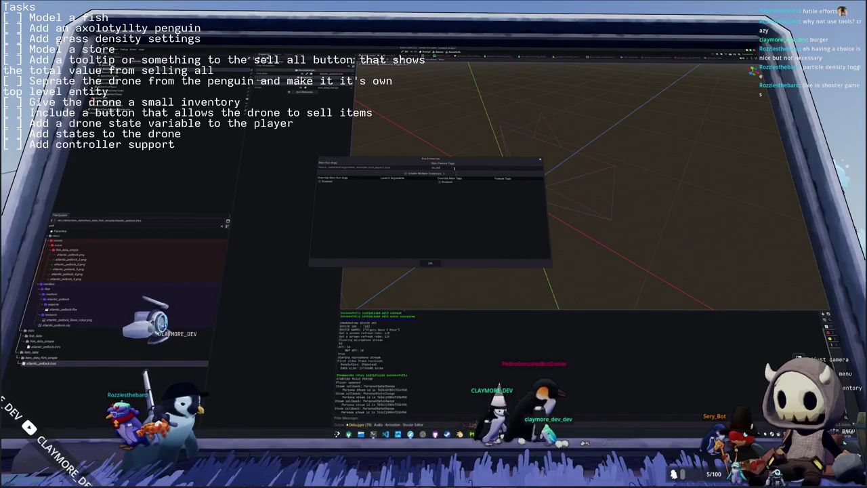
left_click(430, 263)
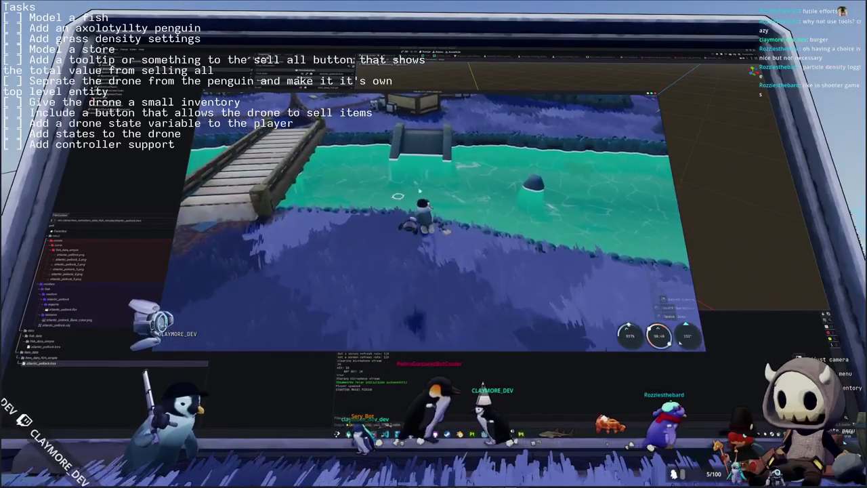
Step: Cast the penguin's fishing line into the river and orbit the camera around it
left_click(394, 235)
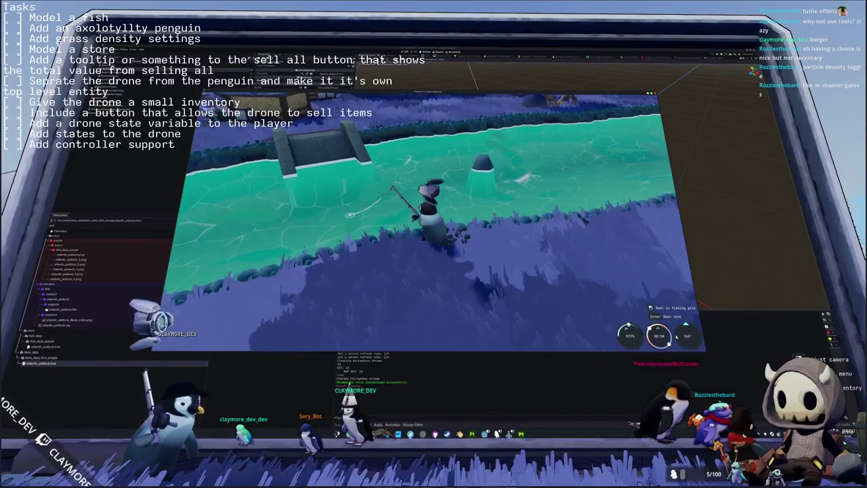
scroll(390, 236, "down", 5)
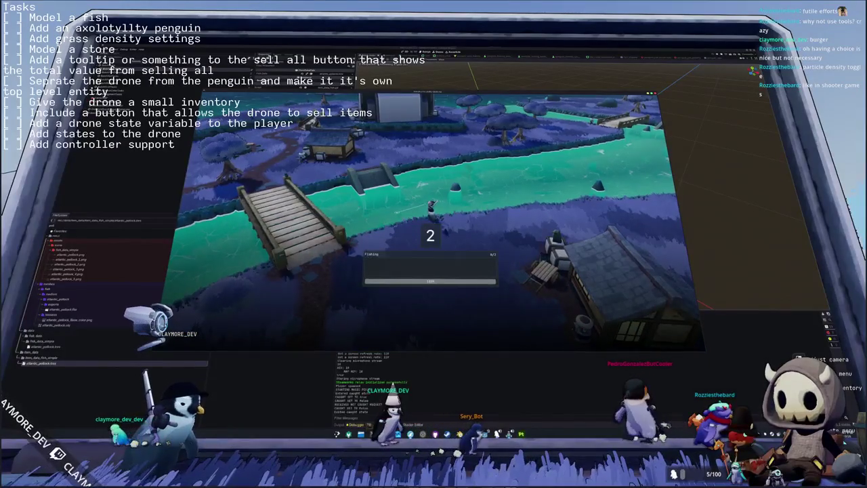
middle_click_drag(450, 236, 517, 213)
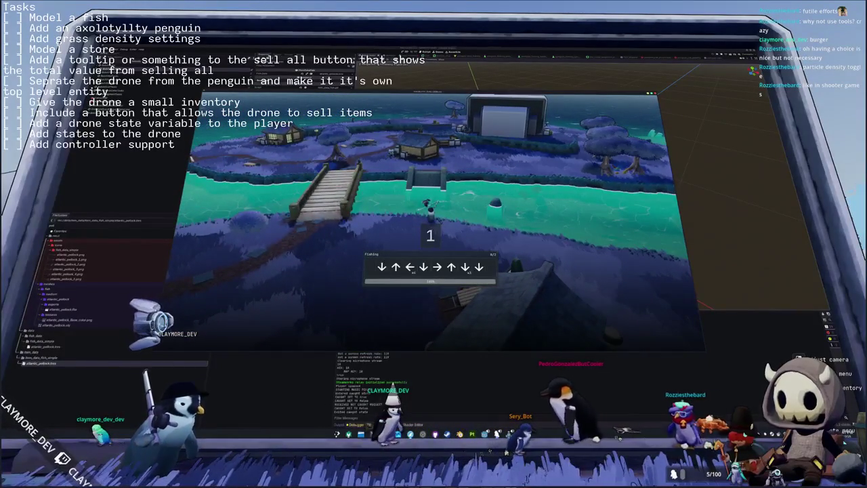
Step: Complete the arrow-key sequences to land a Dusky Dolphin, then open the pause menu
key("Down")
key("Up")
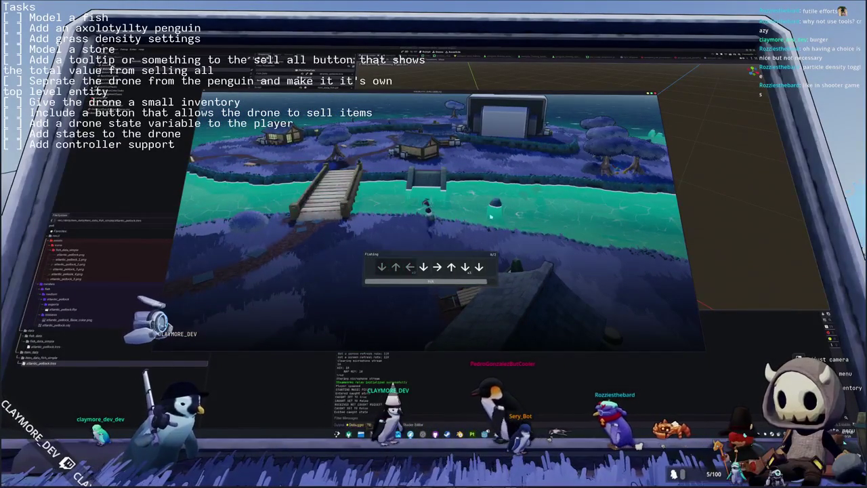
key("Left")
key("Down")
key("Right")
key("Up")
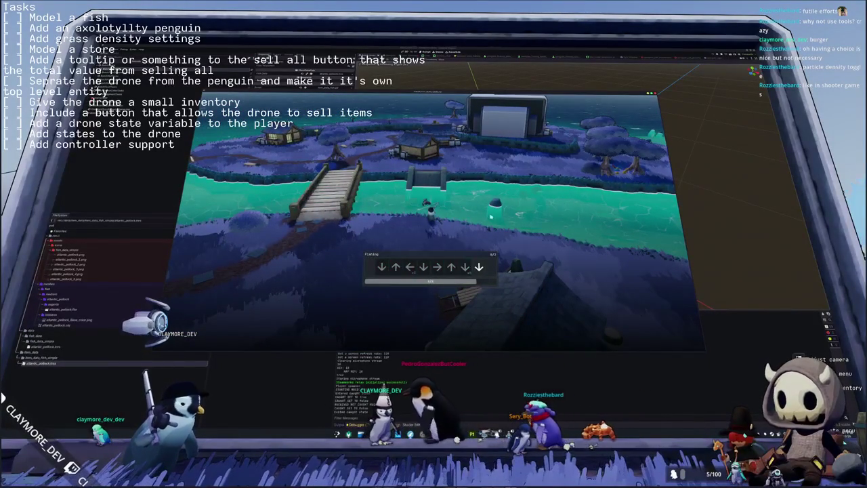
key("Down")
key("Down")
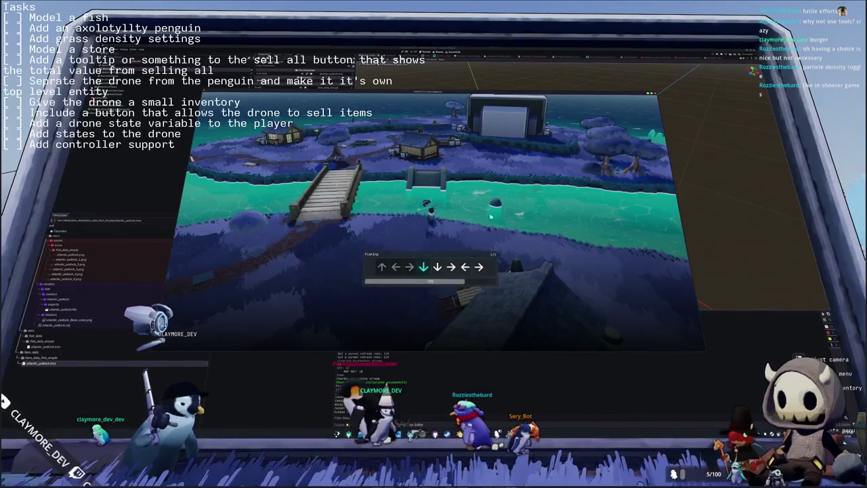
key("Right")
key("Down")
key("Down")
key("Right")
key("Left")
key("Right")
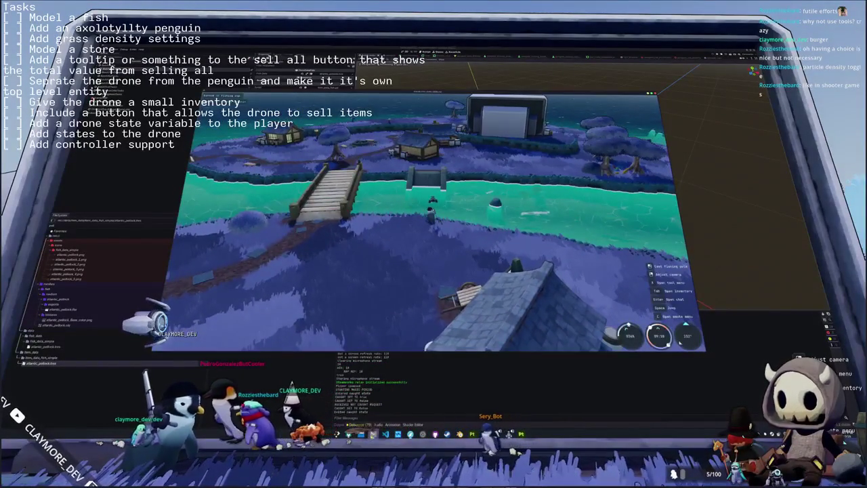
key("Escape")
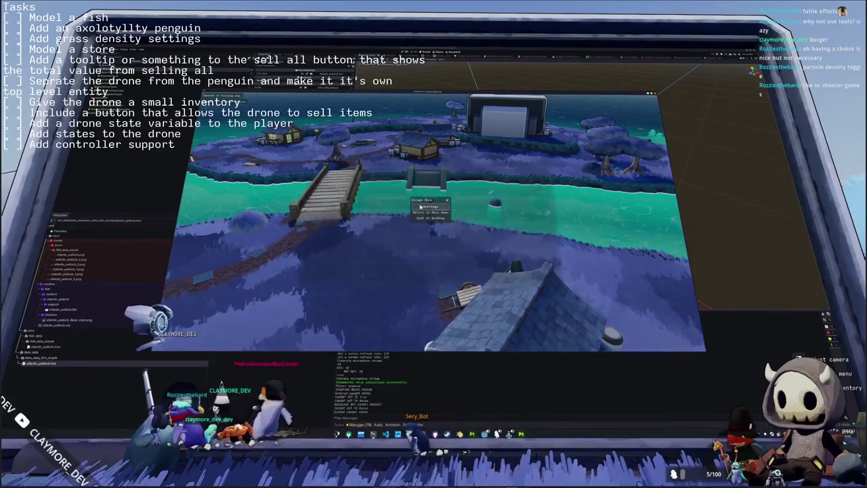
Step: Set Music volume to 70 in Settings > Audio and resume the game
left_click(438, 181)
key("Escape")
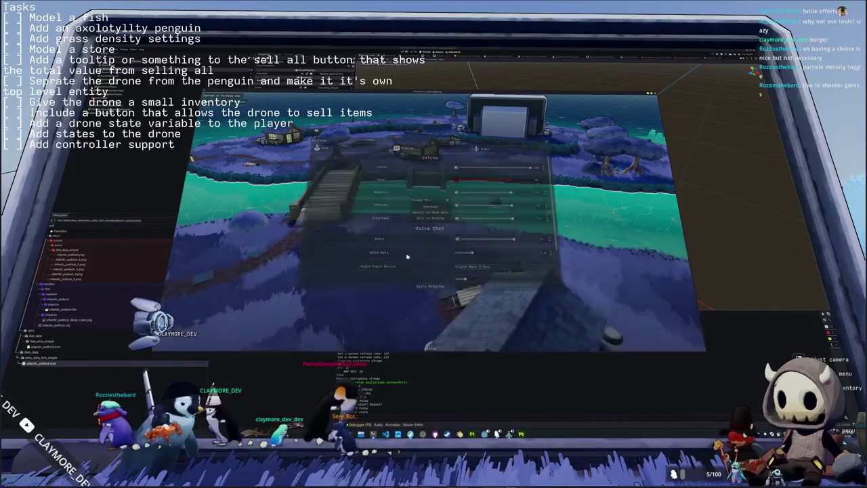
key("Escape")
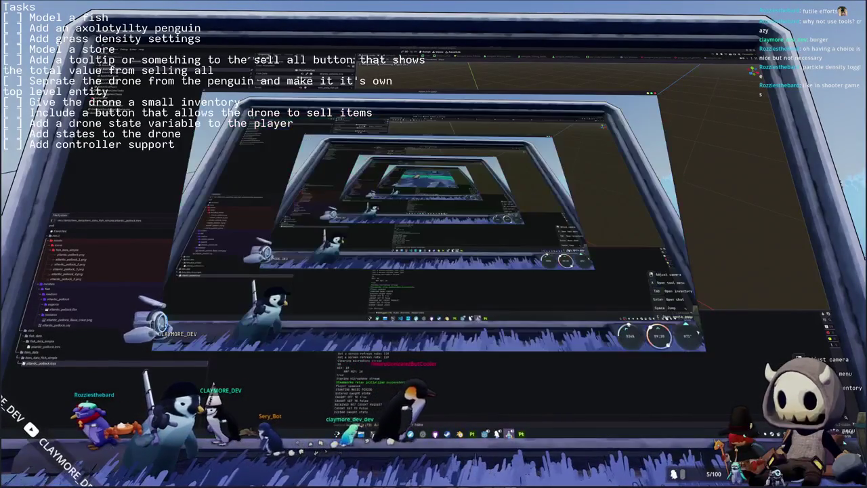
left_click(440, 238)
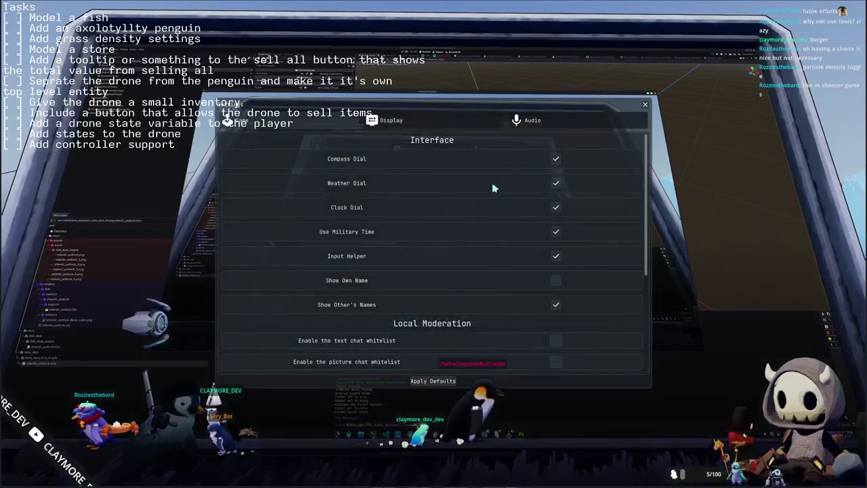
left_click(519, 120)
left_click_drag(574, 186, 652, 189)
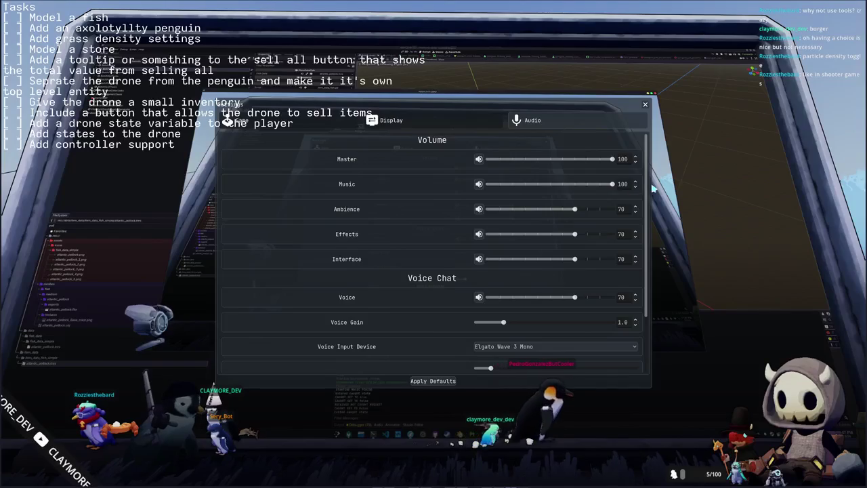
left_click(621, 183)
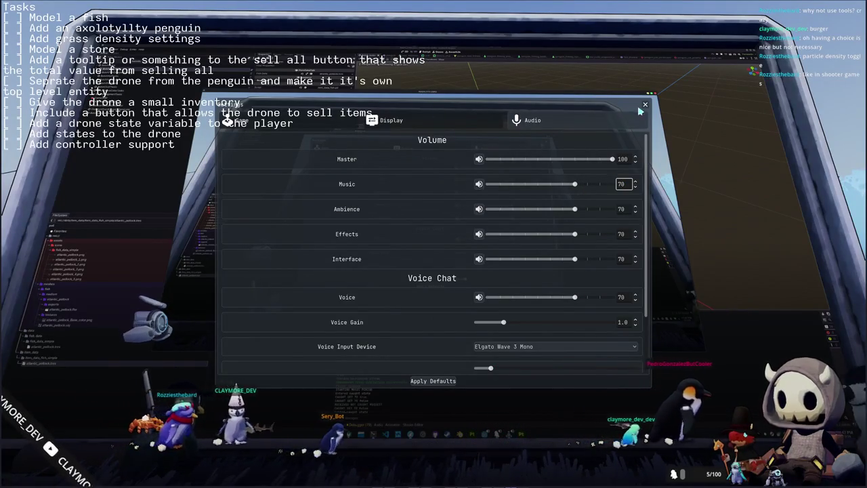
key("Escape")
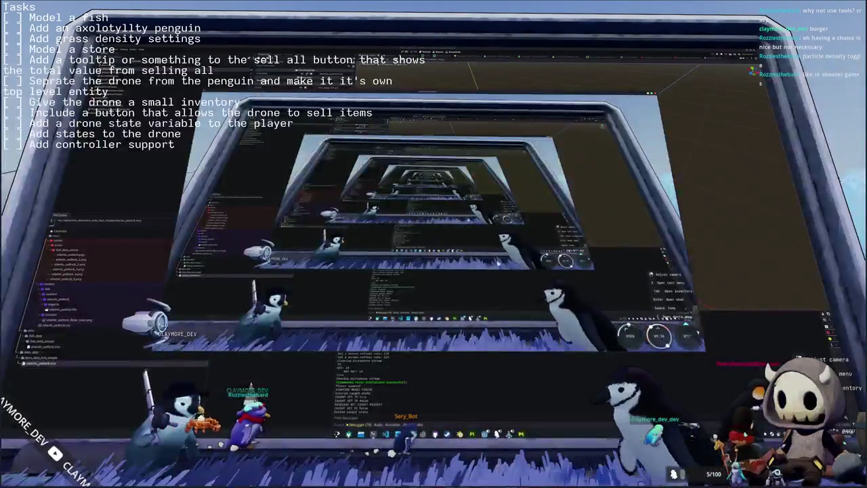
key("Escape")
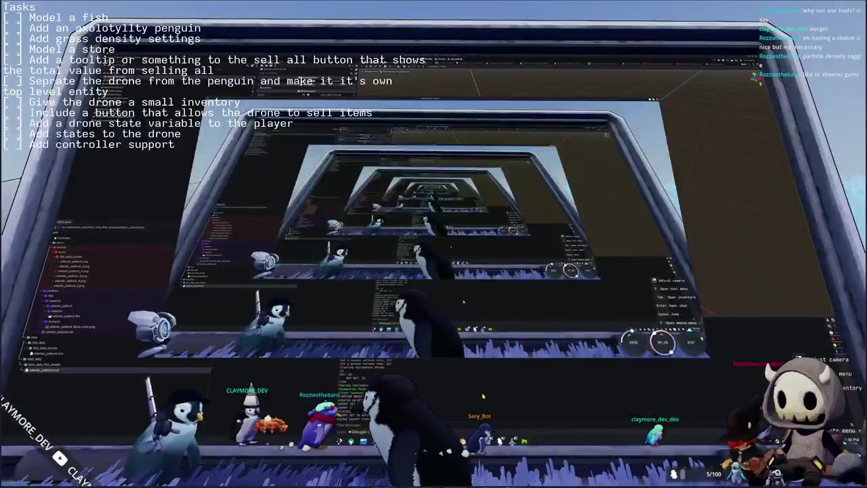
Step: Change the OBS task list text to '[X] Model a fish' in its source properties
key("alt+Tab")
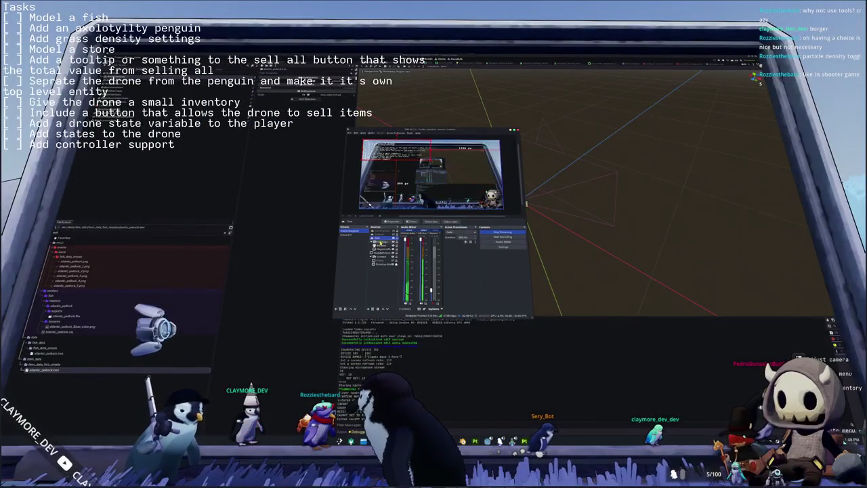
left_click(390, 224)
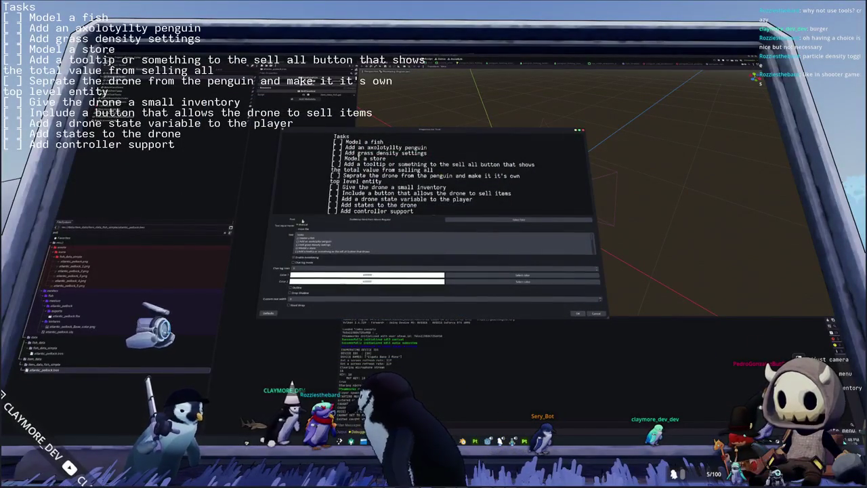
left_click(298, 238)
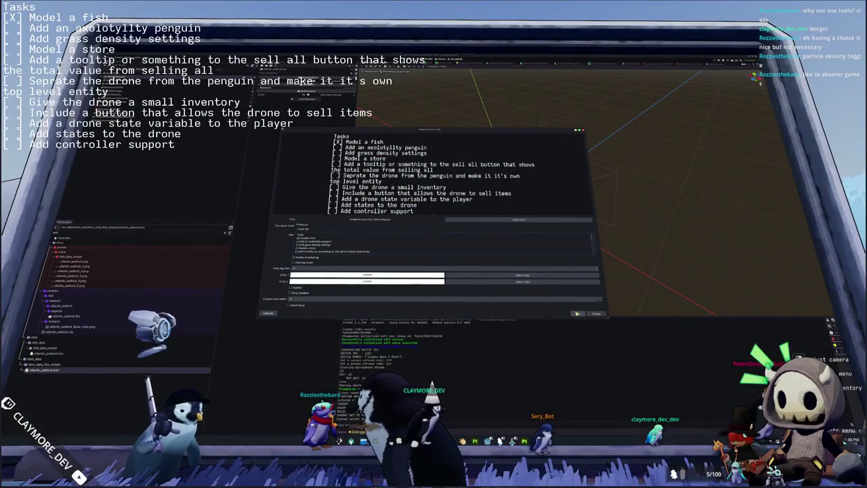
left_click(498, 387)
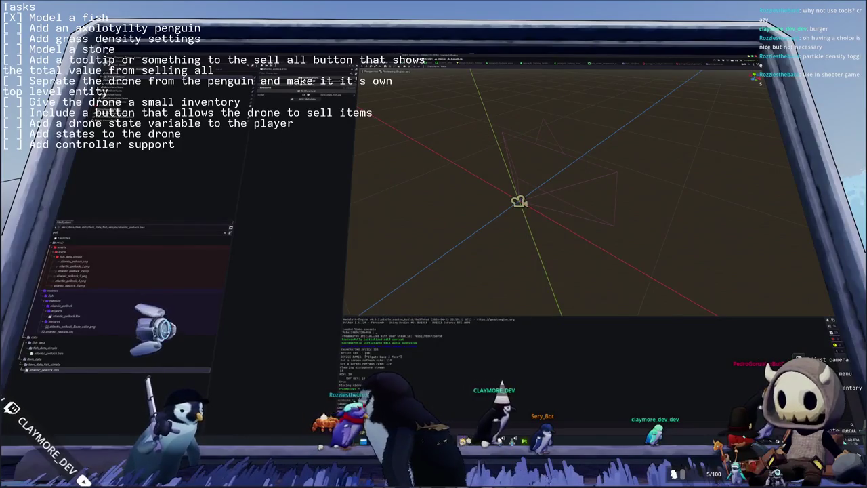
Step: Switch to the penguin Blender window, deselect its bones, and orbit around the model
key("alt+Tab")
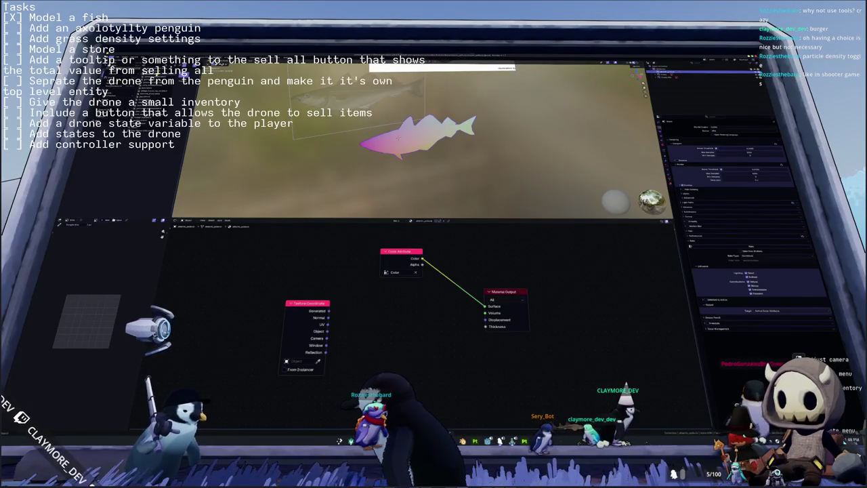
key("alt+Tab")
left_click(434, 164)
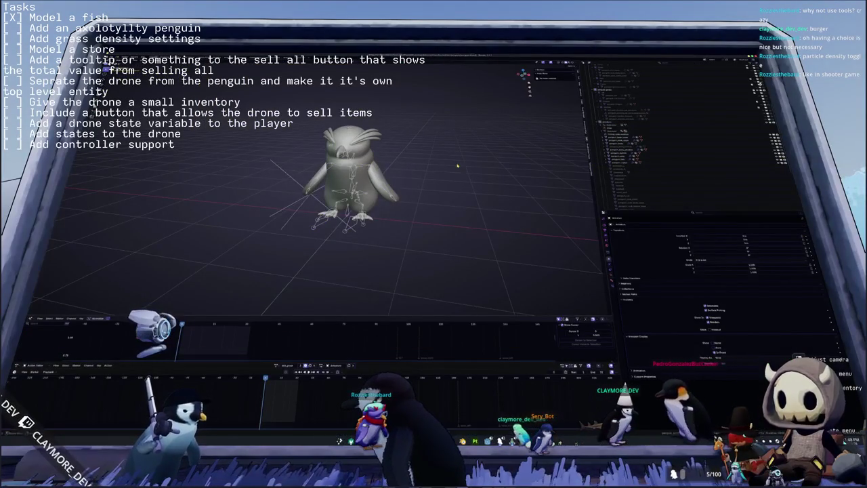
middle_click_drag(533, 155, 515, 157)
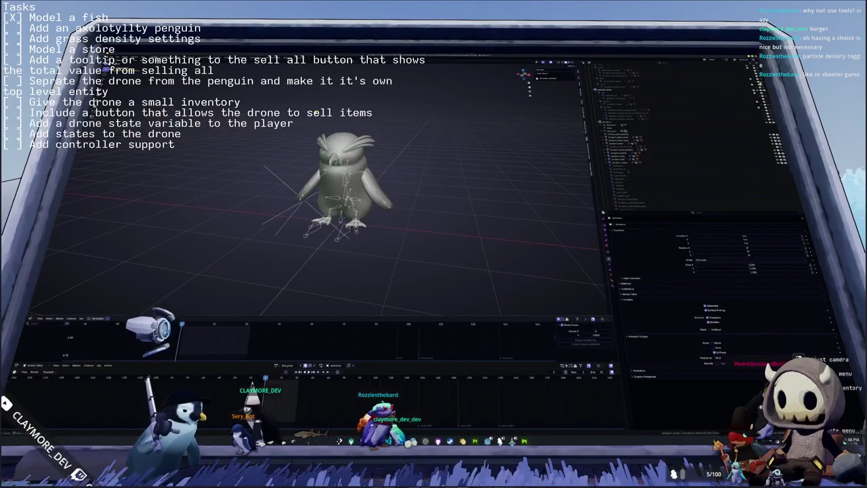
middle_click_drag(295, 129, 418, 172)
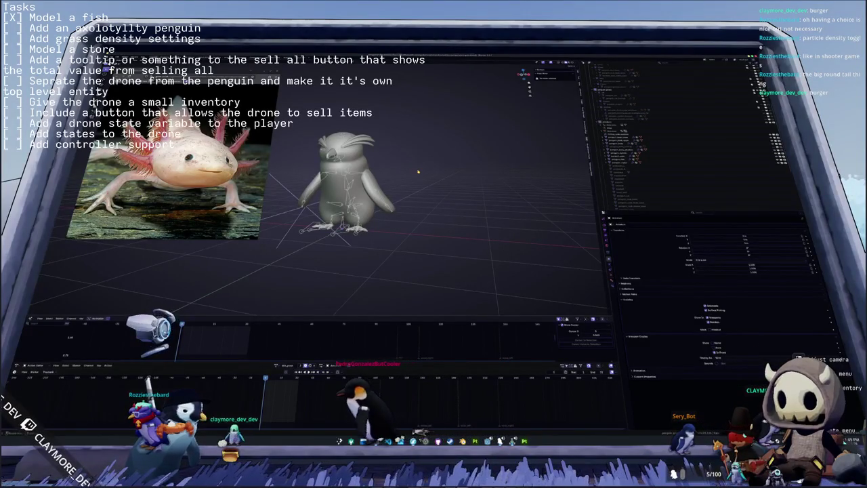
Step: Select then clear the penguin's bones and inspect it from front and side views
mouse_move(415, 167)
middle_mouse_down()
mouse_move(396, 180)
mouse_move(401, 198)
middle_mouse_up()
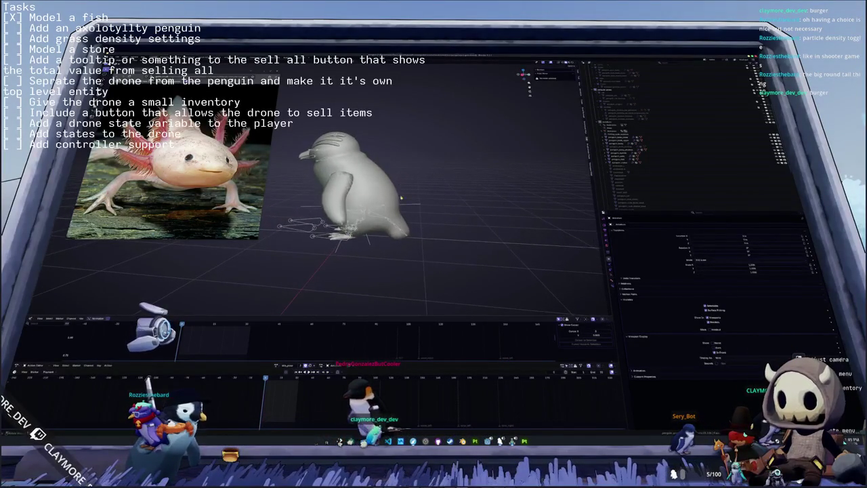
left_click(391, 223)
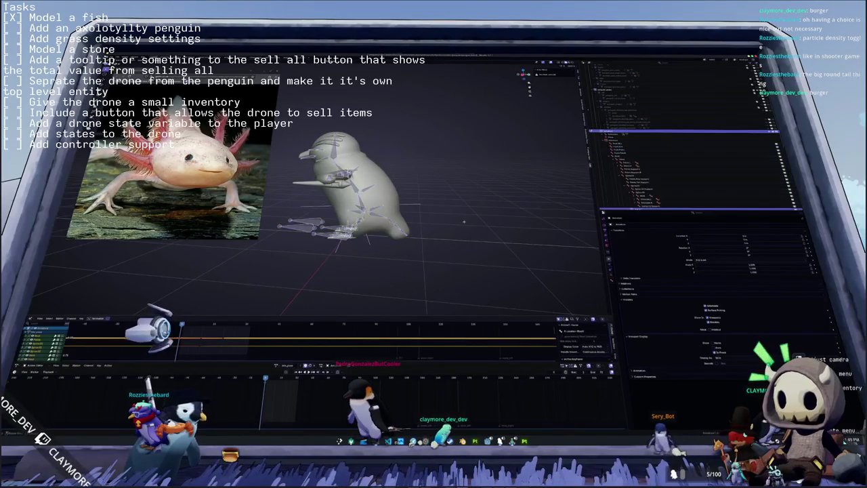
key("a")
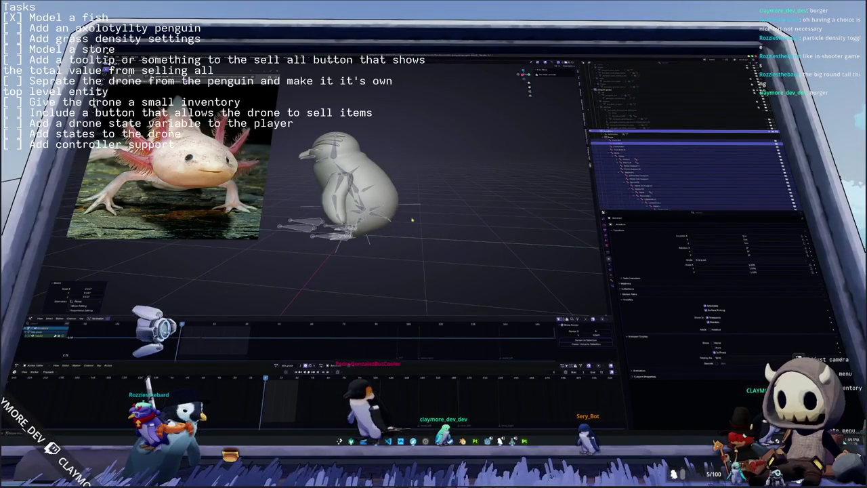
middle_click_drag(411, 219, 399, 208)
key("alt+a")
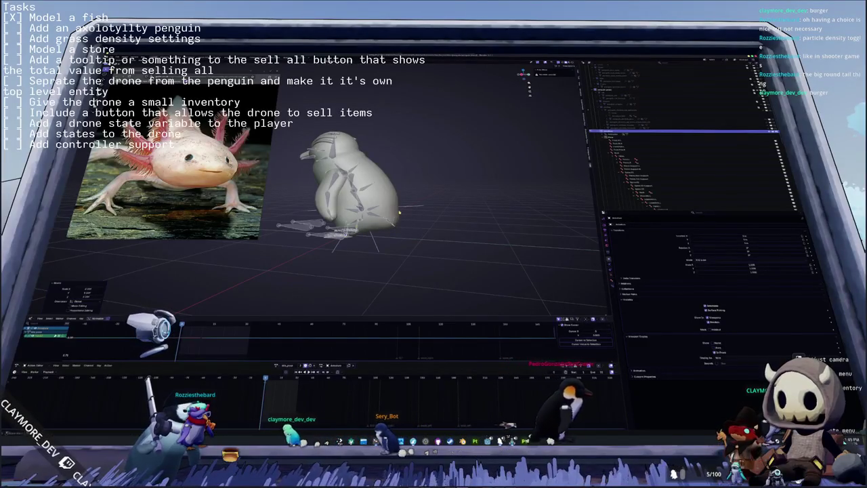
key("KP_1")
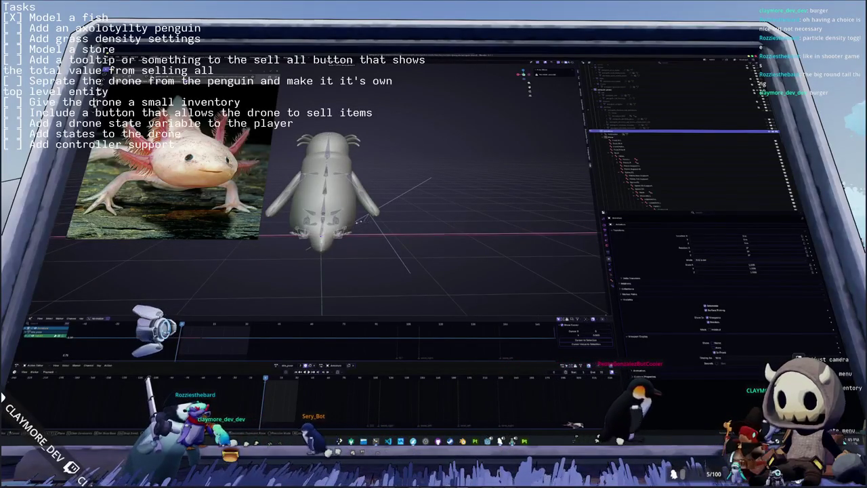
mouse_move(339, 203)
middle_mouse_down()
mouse_move(379, 203)
mouse_move(409, 237)
middle_mouse_up()
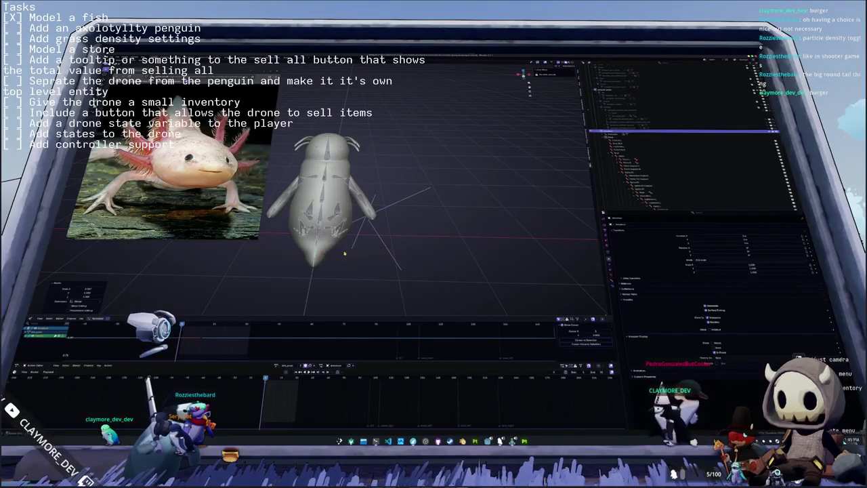
key("KP_3")
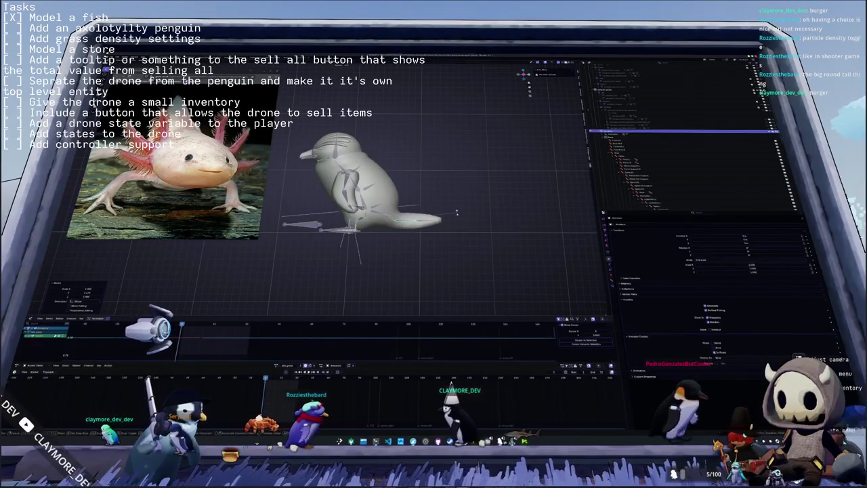
Step: View the penguin from above and switch to Material Preview shading
key("KP_7")
mouse_move(412, 221)
middle_mouse_down()
mouse_move(358, 224)
mouse_move(386, 259)
mouse_move(403, 226)
middle_mouse_up()
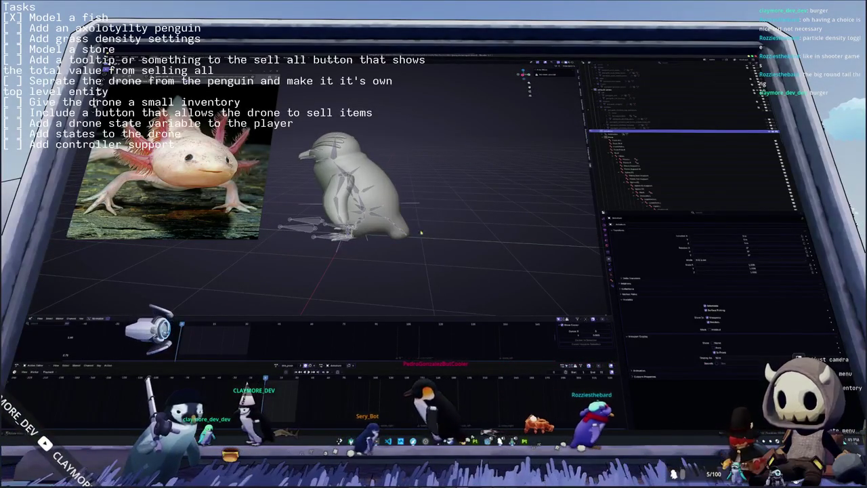
scroll(365, 203, "up", 2)
middle_click_drag(425, 247, 409, 232)
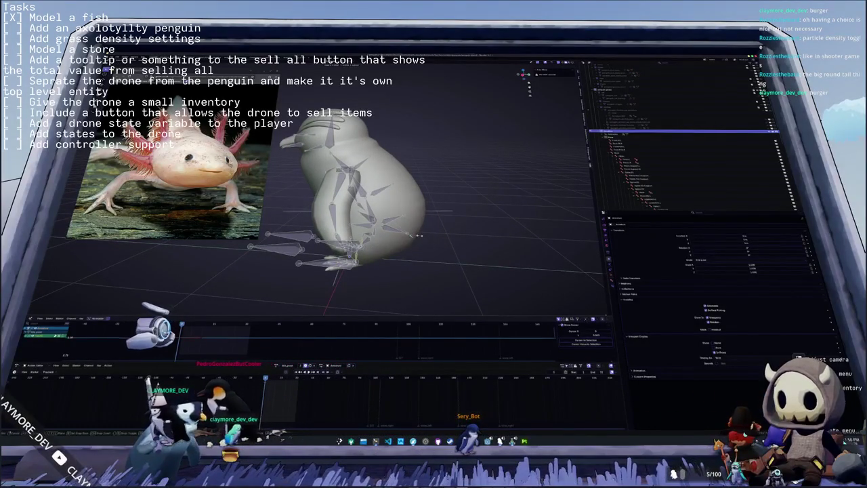
mouse_move(433, 245)
middle_mouse_down()
mouse_move(433, 200)
mouse_move(391, 252)
mouse_move(411, 246)
mouse_move(380, 244)
mouse_move(409, 259)
mouse_move(394, 256)
mouse_move(447, 257)
mouse_move(482, 246)
middle_mouse_up()
key("z")
scroll(391, 252, "up", 3)
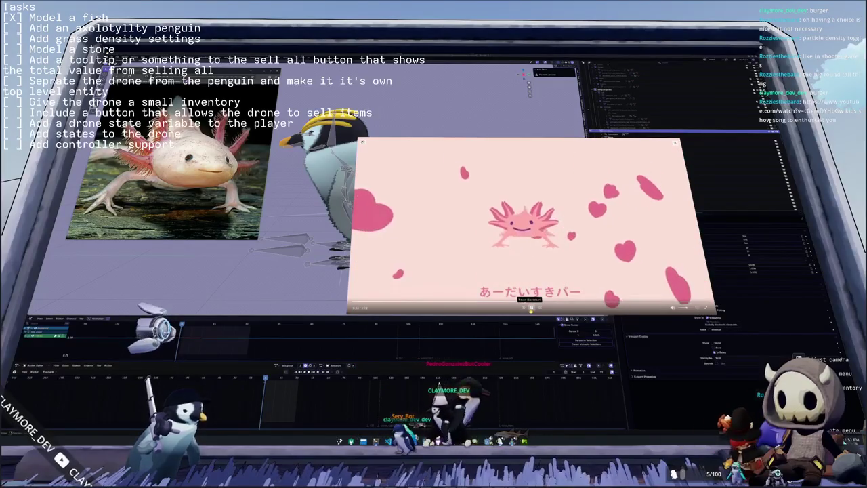
Step: Pause the pink axolotl video playing in the YouTube player
left_click(531, 307)
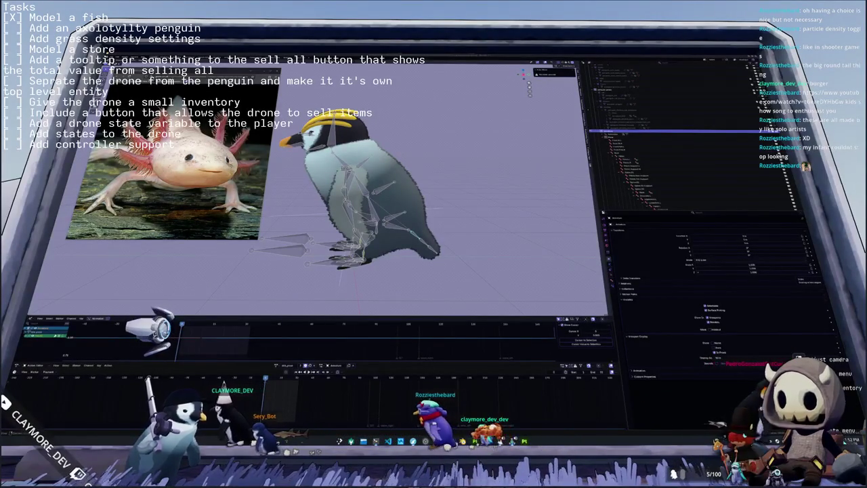
Step: Select a bone near the feet and restore the penguin armature to its upright rest pose
left_click(359, 252)
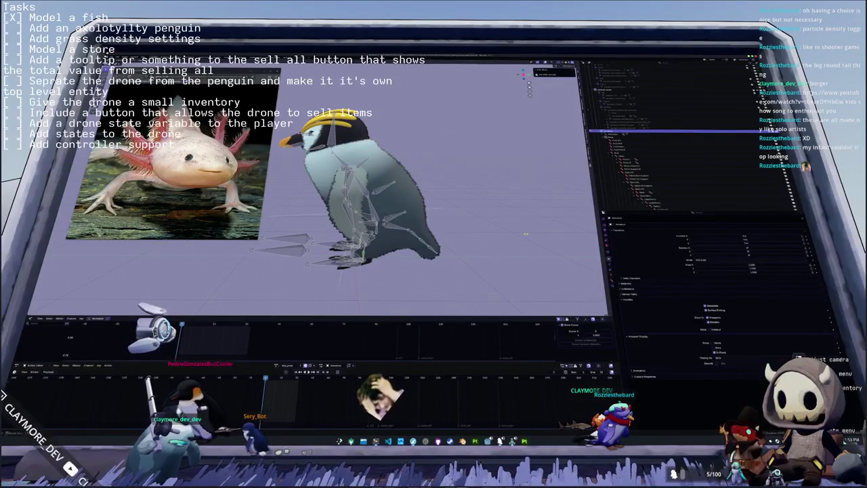
middle_click_drag(524, 233, 508, 233)
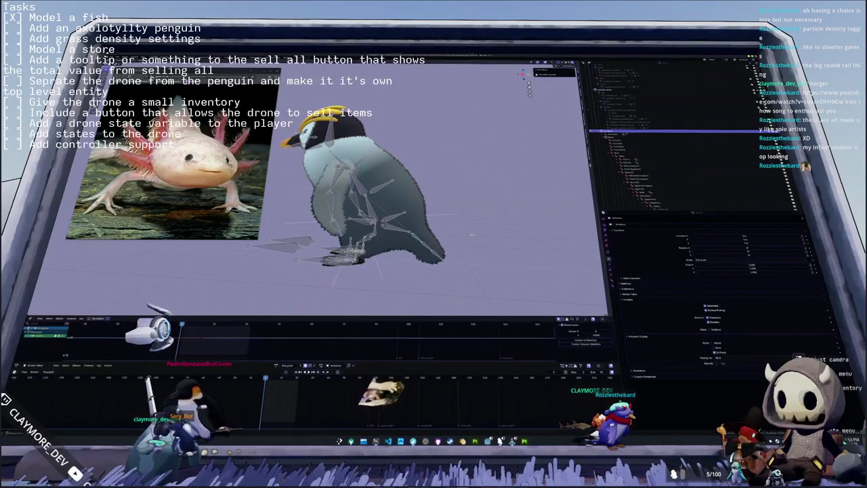
key("ctrl+z")
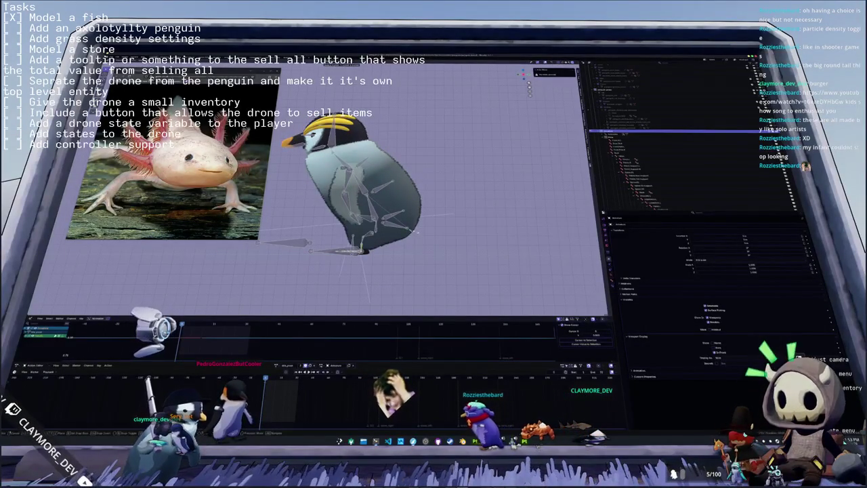
key("Return")
key("ctrl+z")
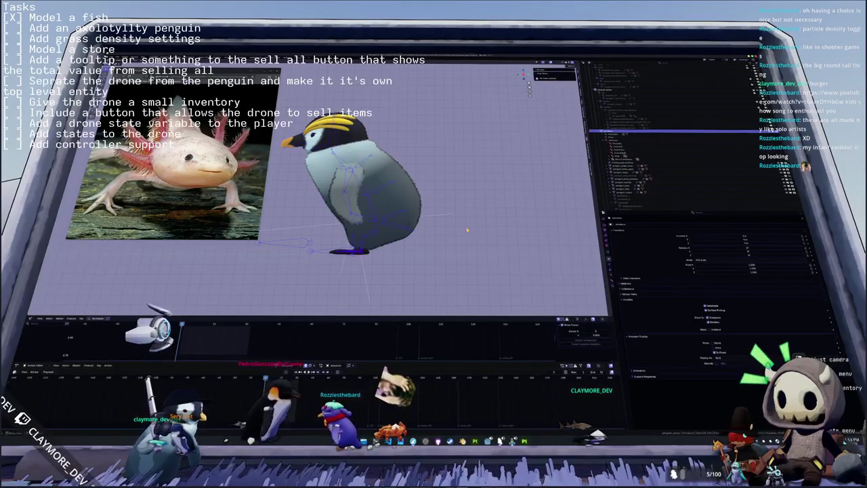
key("shift+a")
key("Escape")
Step: Leave Pose Mode and reframe the view on the upright penguin from slightly higher
middle_click_drag(466, 231, 532, 190)
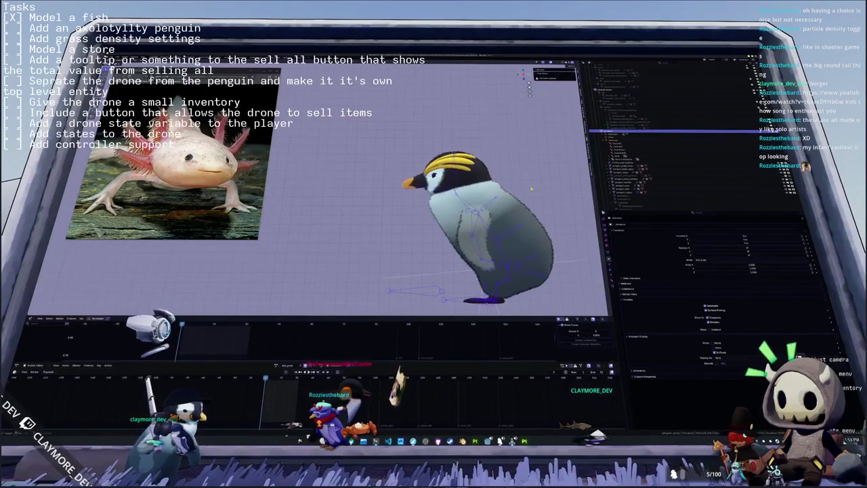
left_click(528, 72)
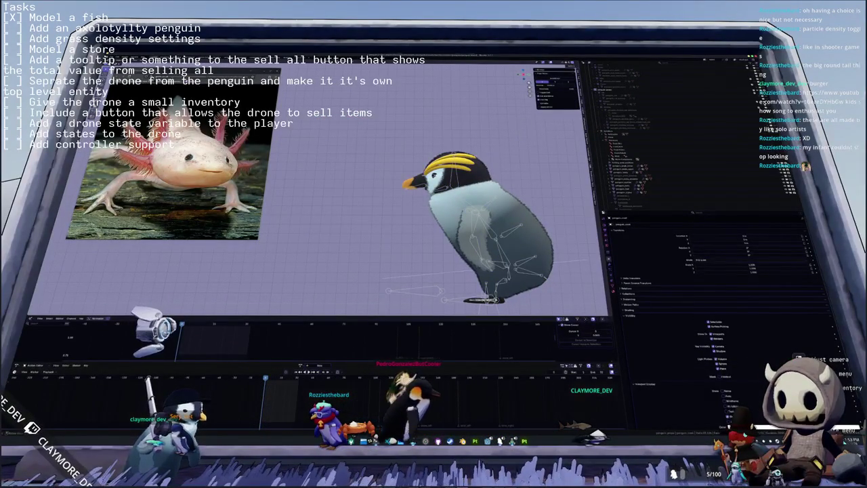
mouse_move(518, 159)
middle_mouse_down()
mouse_move(332, 175)
mouse_move(334, 193)
middle_mouse_up()
scroll(334, 194, "up", 2)
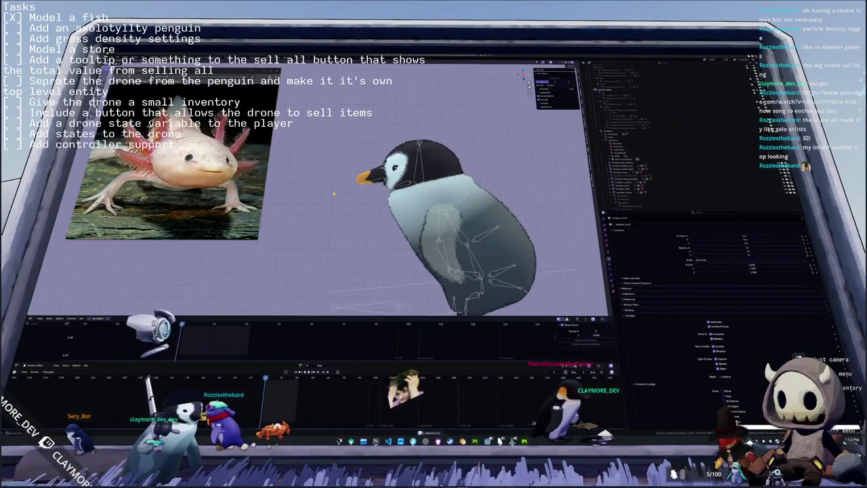
scroll(334, 194, "up", 1)
scroll(333, 193, "down", 2)
scroll(334, 194, "down", 2)
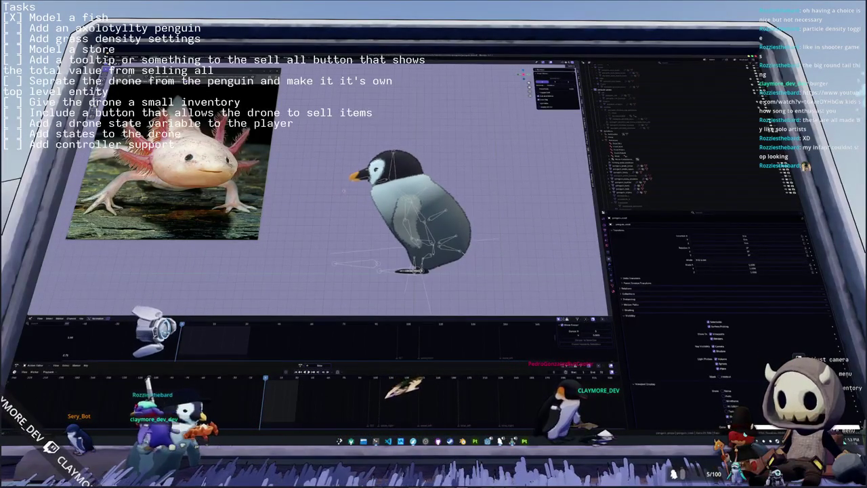
middle_click_drag(343, 190, 320, 195)
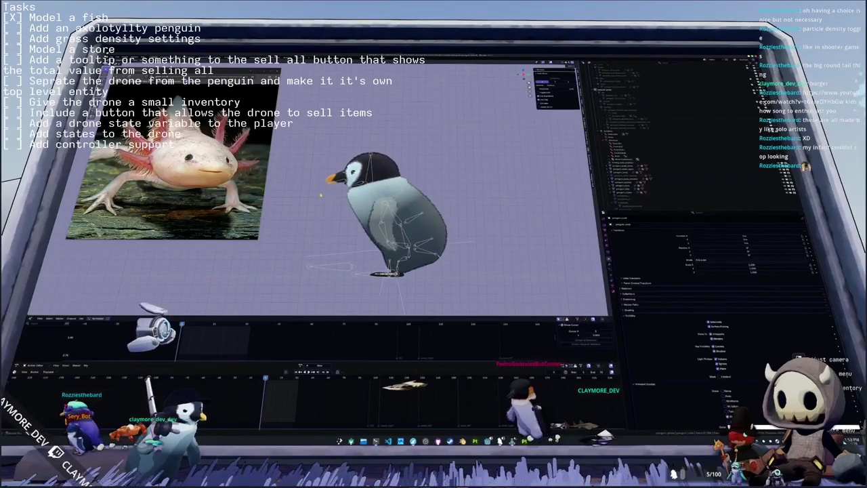
middle_click_drag(475, 183, 481, 273)
key("alt+Tab")
Step: Mute the Music volume in the game's Audio settings and resume play
key("Escape")
left_click(433, 238)
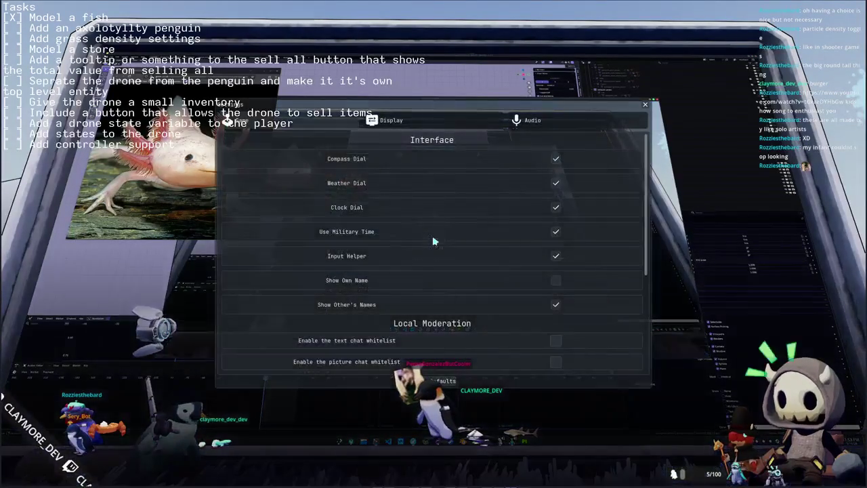
left_click(533, 122)
left_click(481, 184)
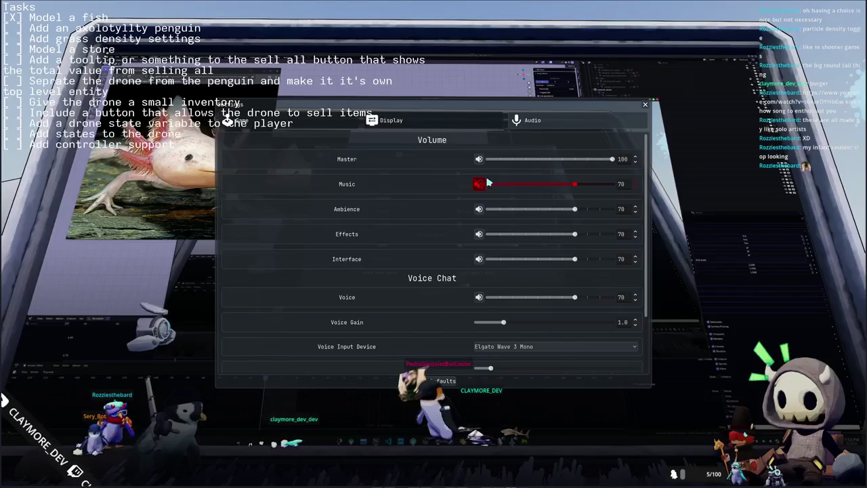
left_click(646, 106)
key("Escape")
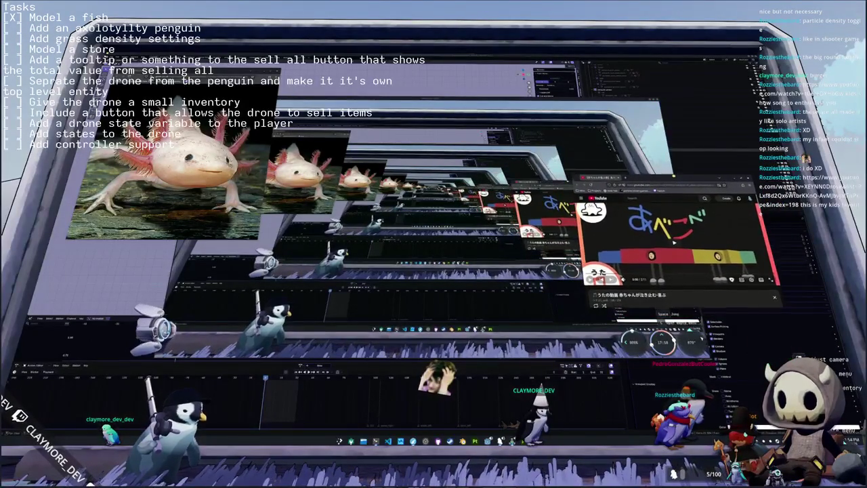
Step: Move the YouTube video window aside and switch over to OBS Studio
mouse_move(652, 178)
left_mouse_down()
mouse_move(646, 127)
mouse_move(679, 69)
mouse_move(707, 207)
left_mouse_up()
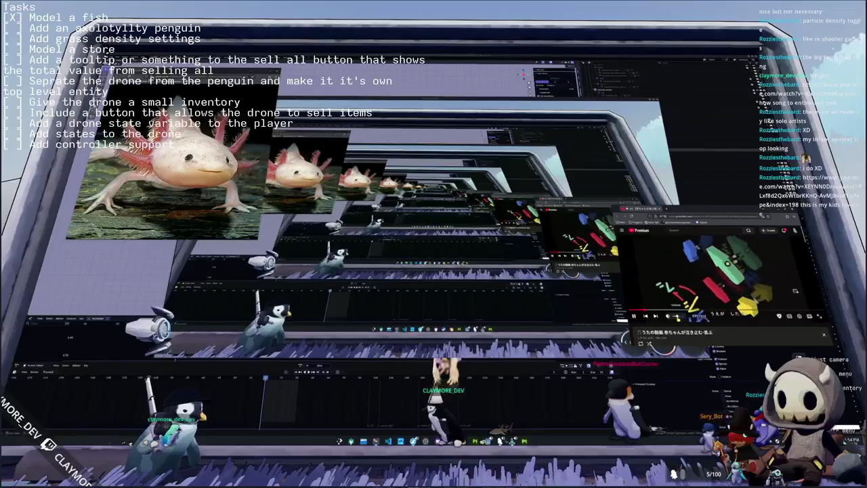
key("alt+Tab")
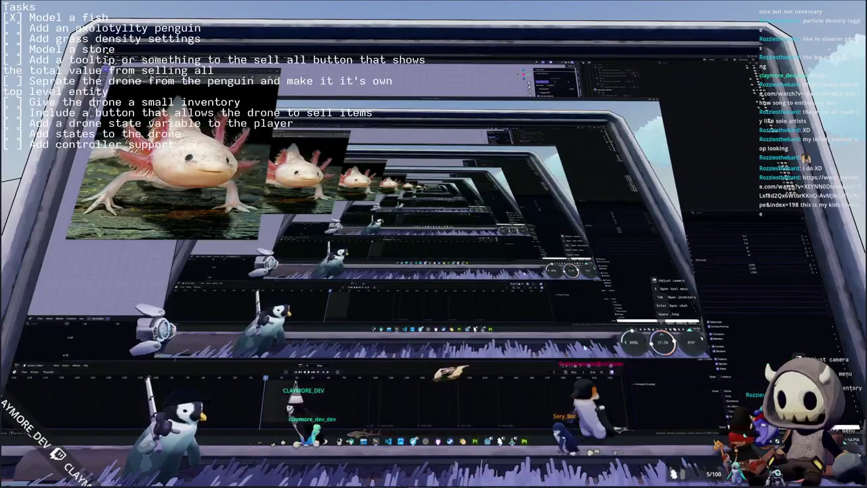
key("alt+Tab")
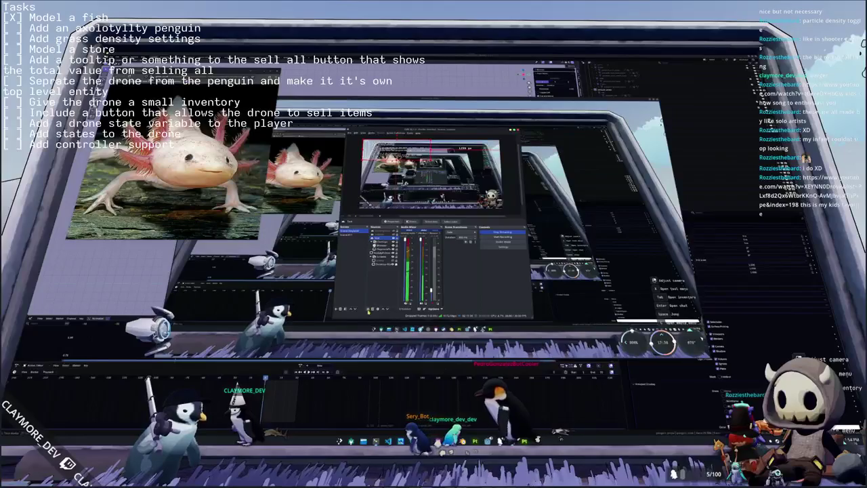
Step: Add an Image source in OBS, then delete it again
left_click(368, 310)
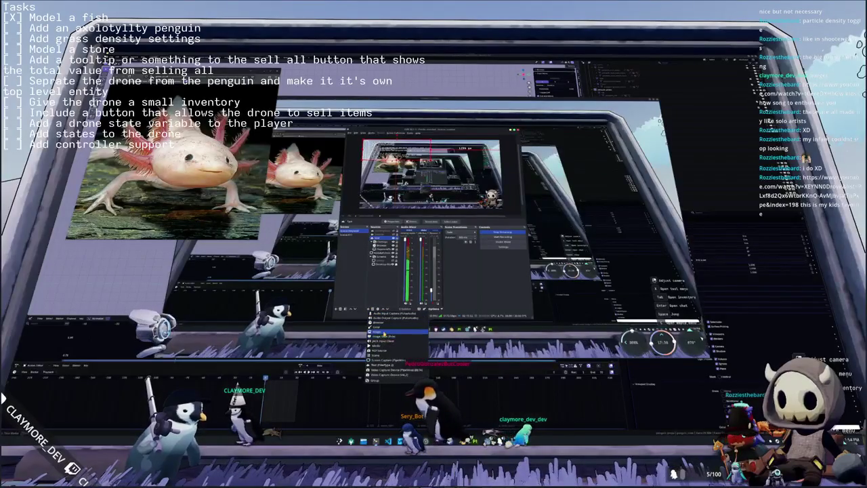
left_click(379, 331)
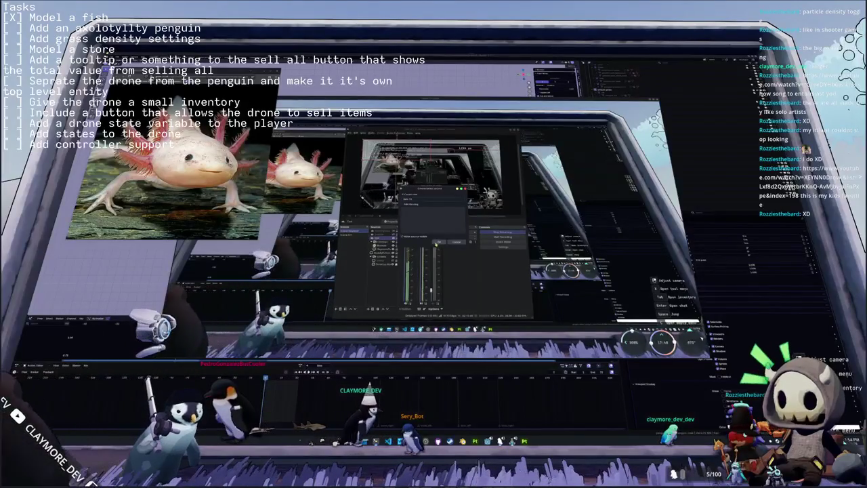
left_click(437, 241)
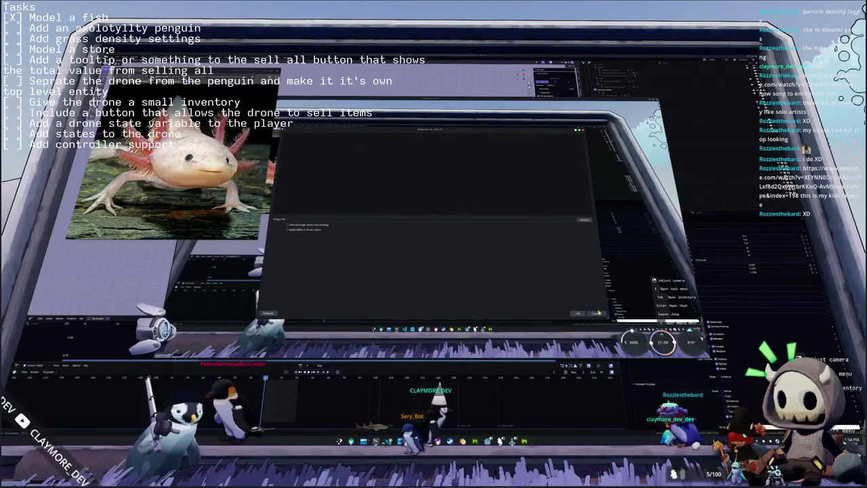
left_click(596, 312)
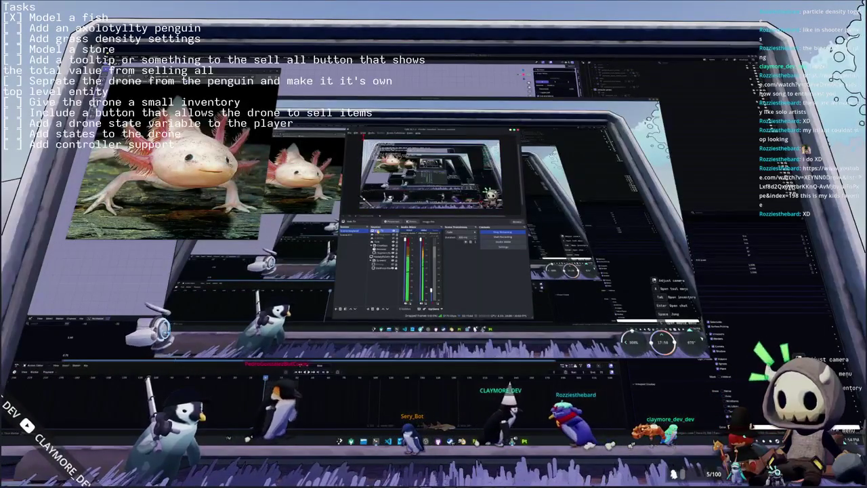
key("Delete")
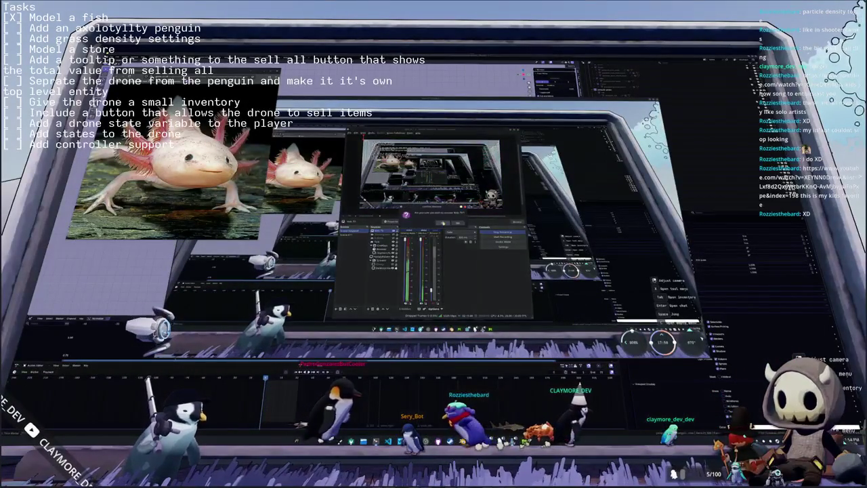
left_click(441, 223)
Step: Add a Screen Capture (PipeWire) source and choose the YouTube browser window to share
left_click(372, 309)
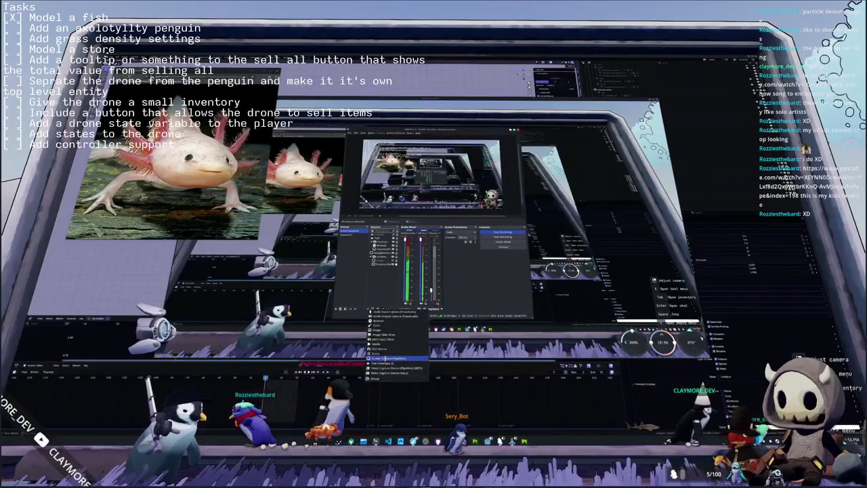
left_click(387, 358)
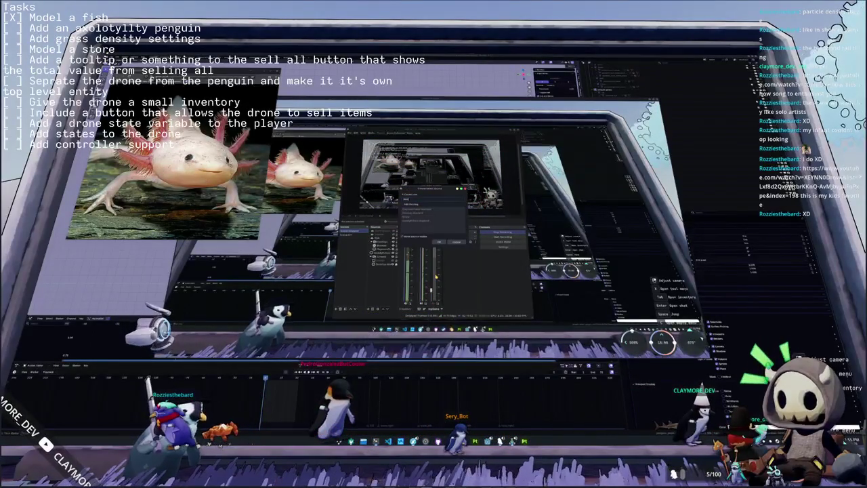
left_click(439, 242)
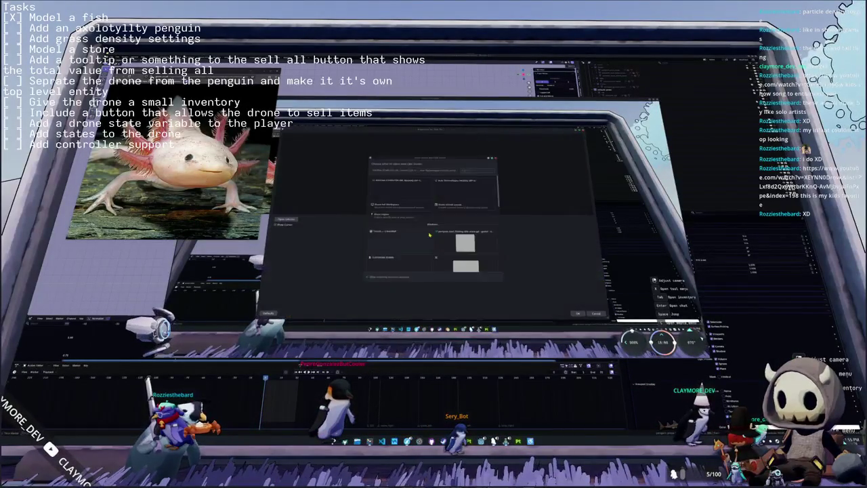
scroll(430, 239, "down", 2)
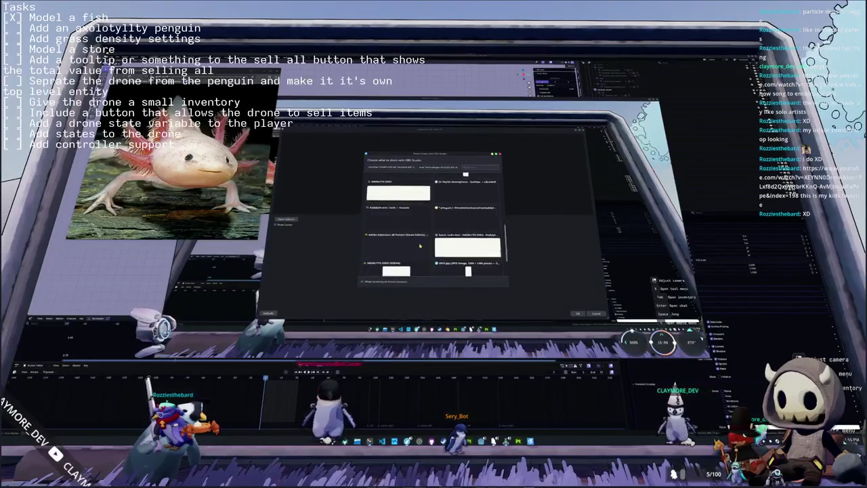
scroll(423, 244, "down", 2)
scroll(413, 249, "up", 2)
scroll(413, 249, "up", 2)
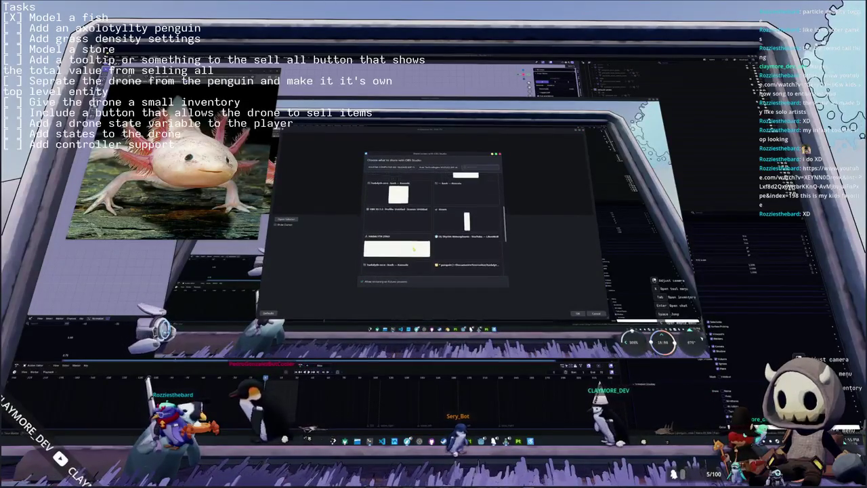
scroll(413, 249, "up", 2)
scroll(413, 249, "up", 2)
scroll(413, 248, "up", 2)
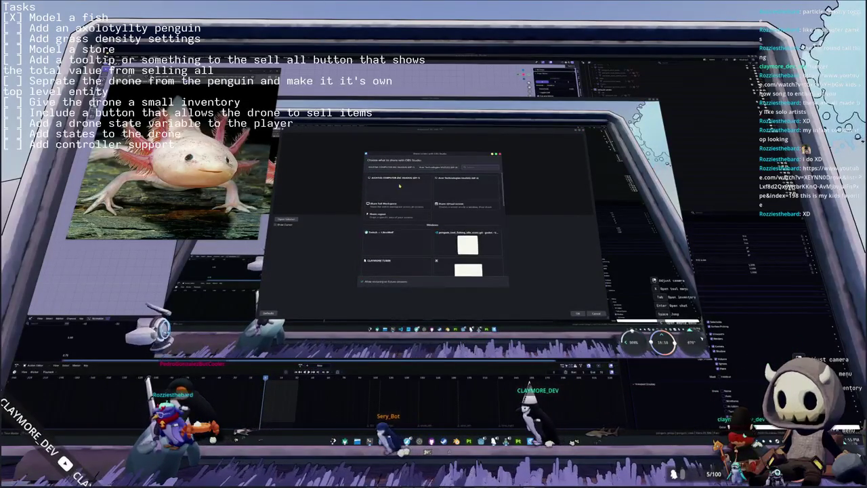
scroll(403, 239, "down", 2)
scroll(407, 236, "down", 1)
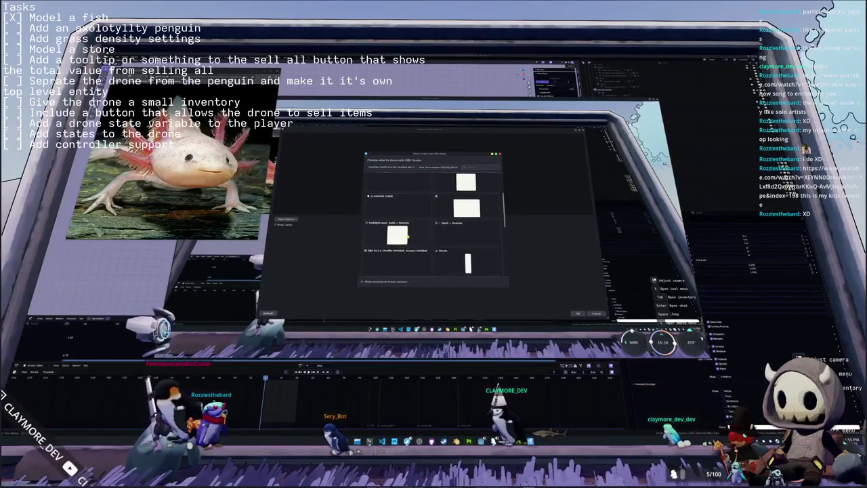
scroll(407, 235, "down", 1)
scroll(407, 235, "down", 1)
scroll(407, 236, "down", 1)
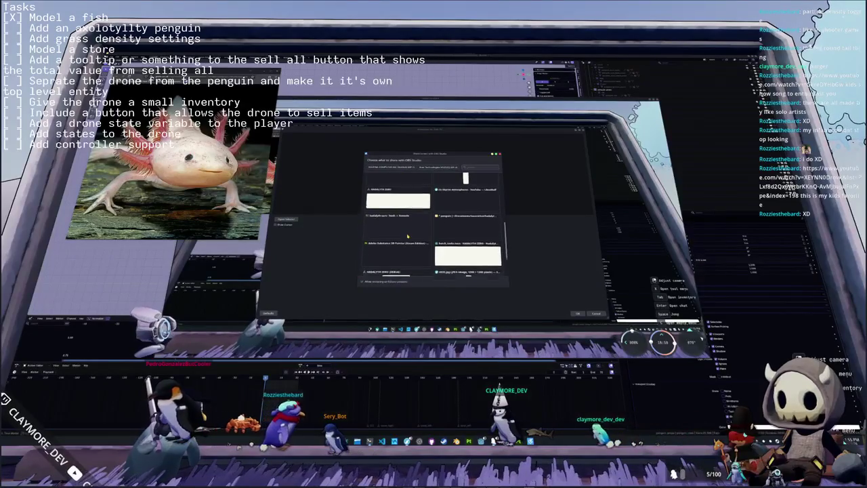
scroll(407, 236, "down", 1)
scroll(407, 236, "down", 1)
scroll(407, 235, "down", 1)
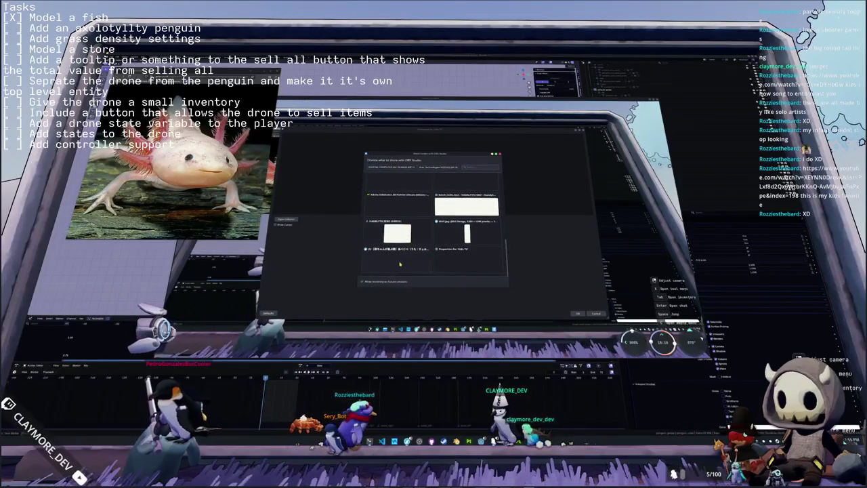
double_click(400, 264)
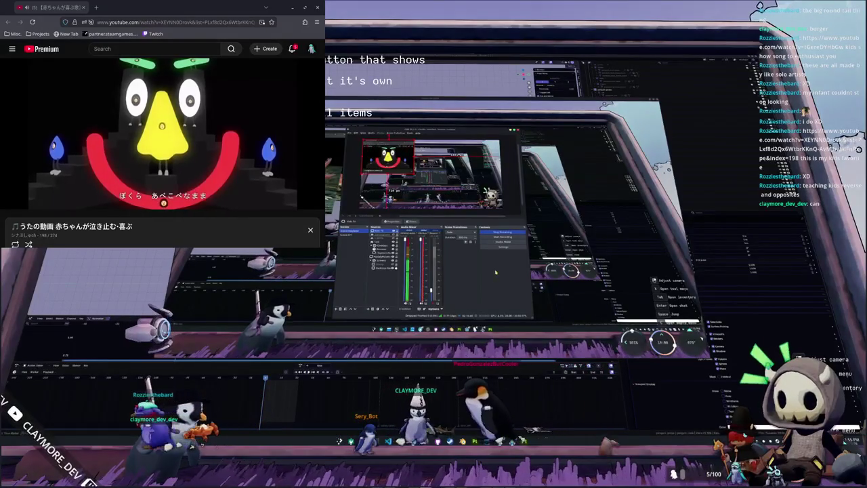
Step: Dismiss the floating OBS Studio window so Blender's penguin viewport is in front
left_click(492, 106)
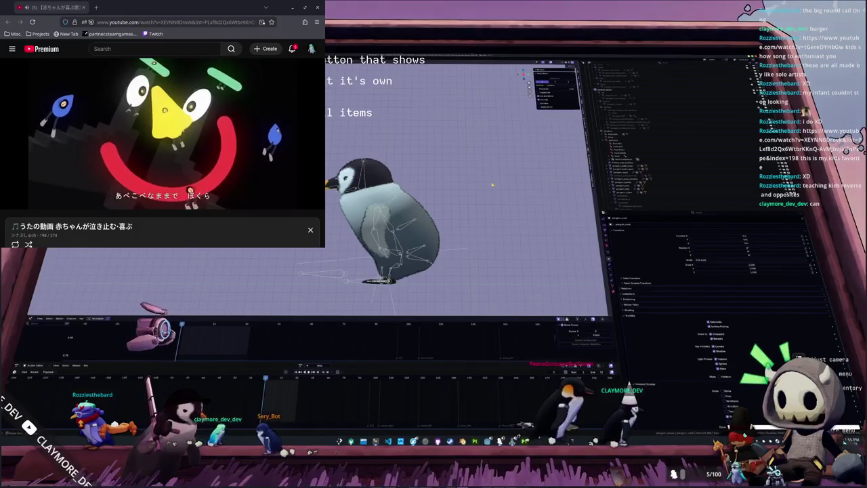
Step: Add a small plane beside the penguin's rear, scale it down, and switch to Solid shading
middle_click_drag(493, 184, 447, 160)
mouse_move(447, 165)
left_click(464, 169)
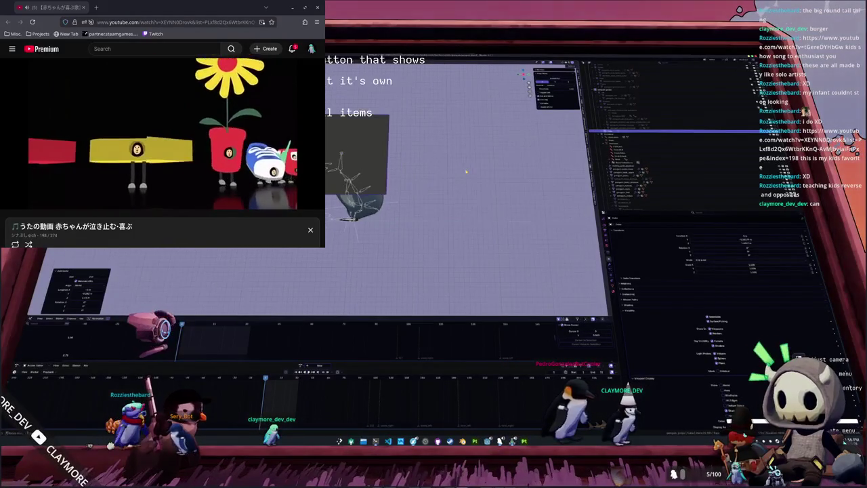
key("g")
left_click(447, 199)
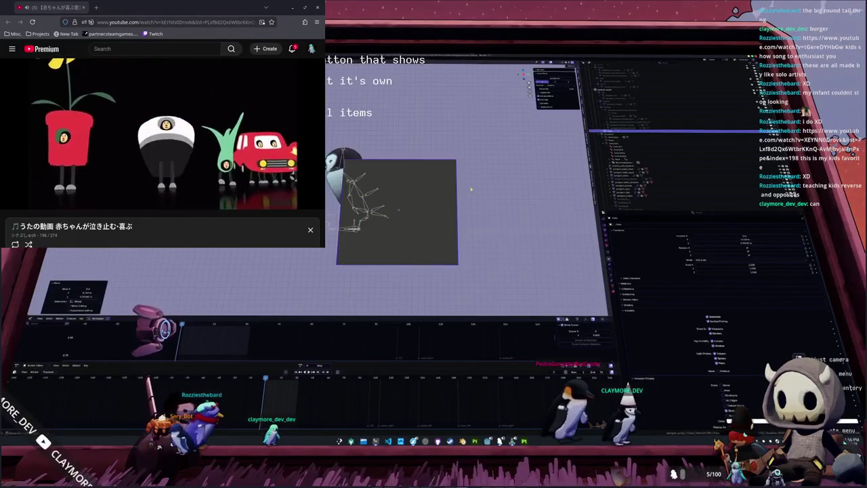
key("s")
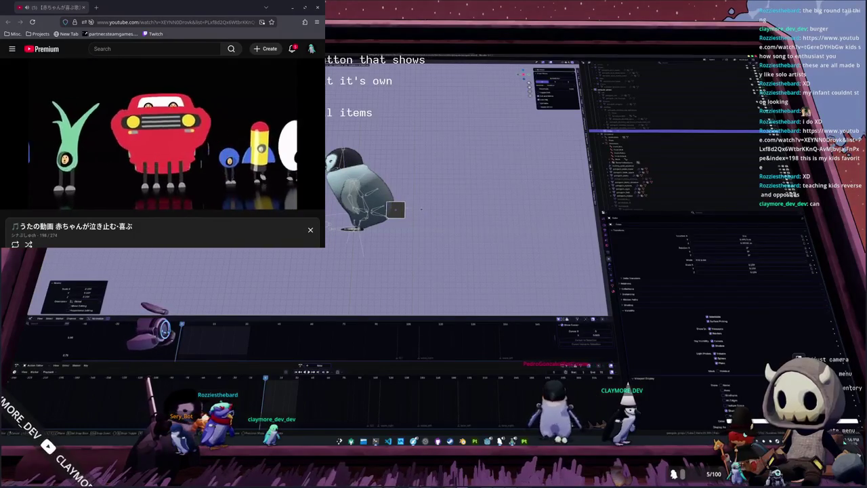
middle_click_drag(420, 210, 480, 195)
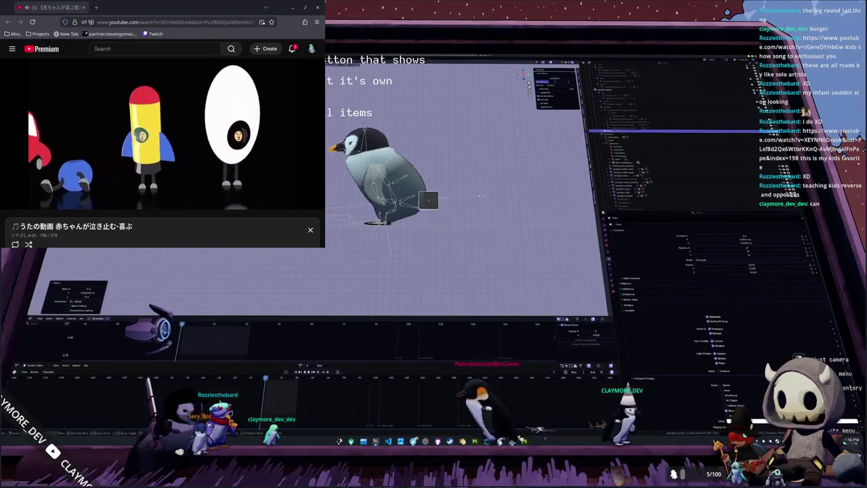
key("z")
scroll(501, 204, "up", 2)
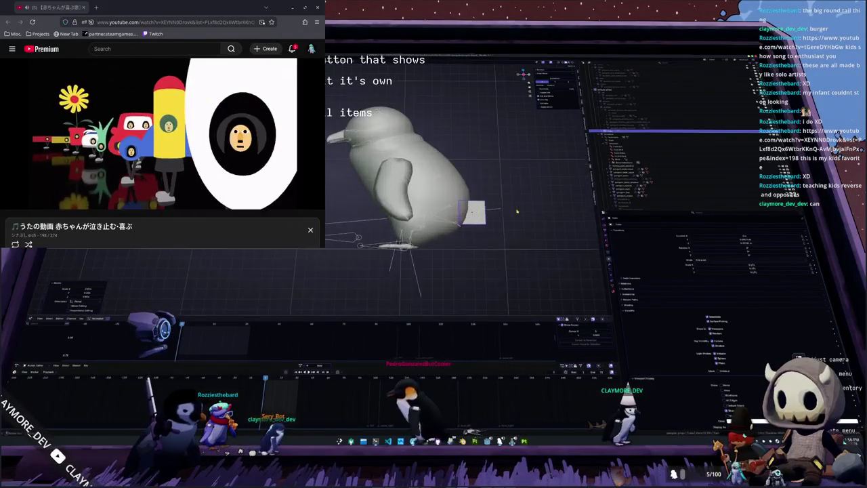
Step: Move the plane behind the body so it juts out, checking placement from front and angled views
middle_click_drag(516, 212, 483, 220)
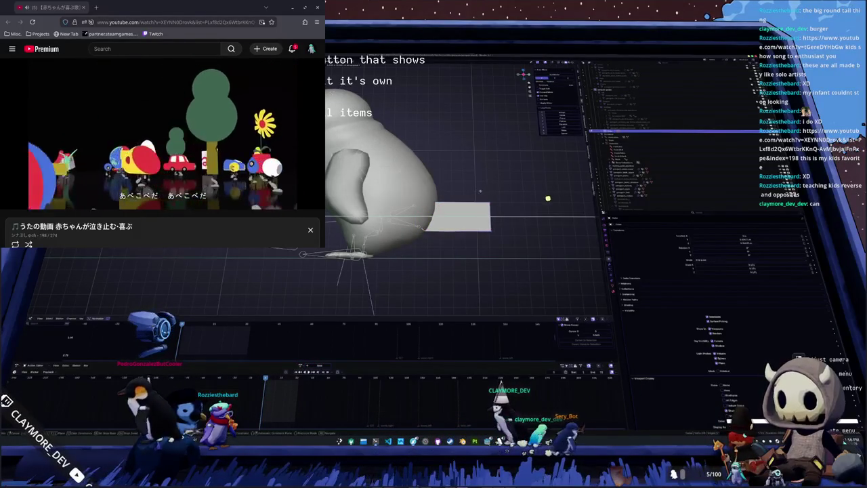
mouse_move(482, 193)
middle_mouse_down()
mouse_move(294, 285)
mouse_move(318, 257)
middle_mouse_up()
key("g")
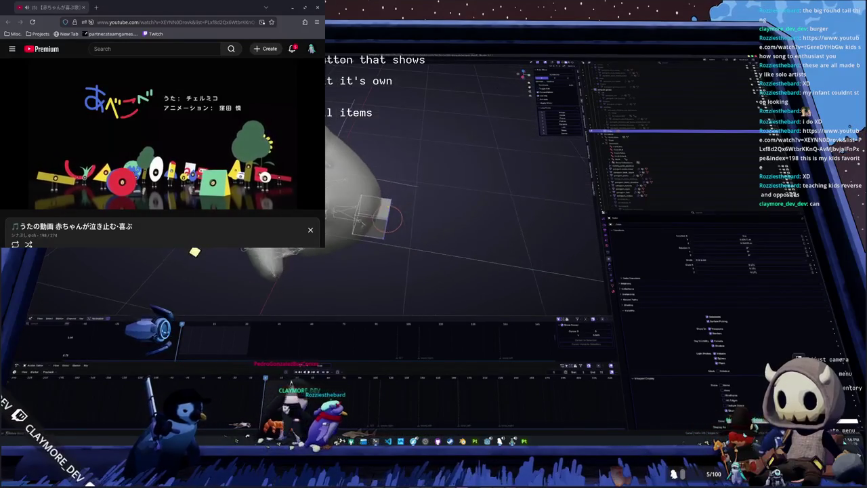
left_click(416, 224)
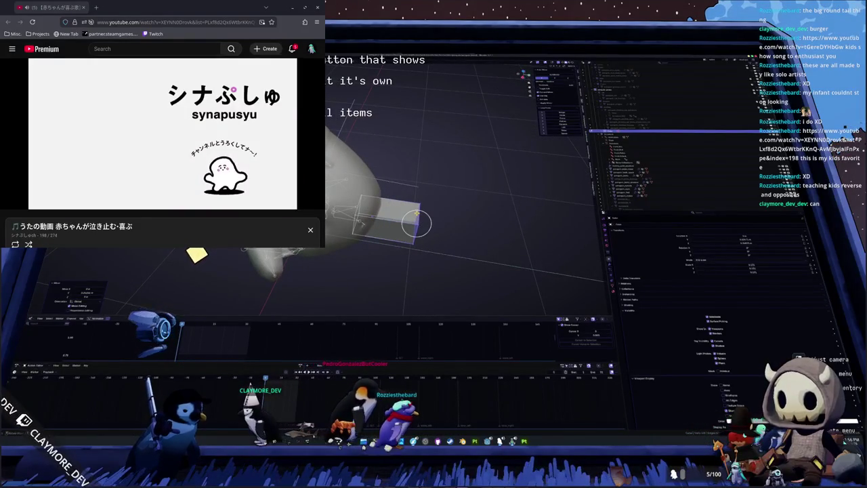
key("KP_1")
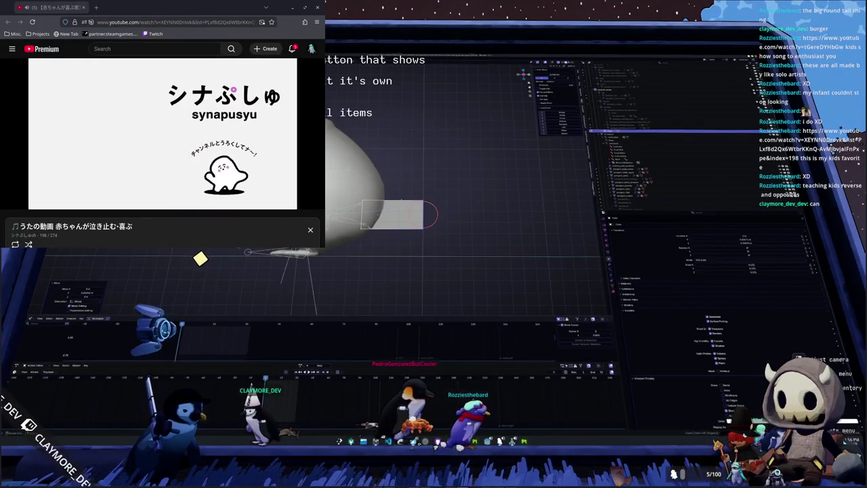
middle_click_drag(379, 203, 403, 183)
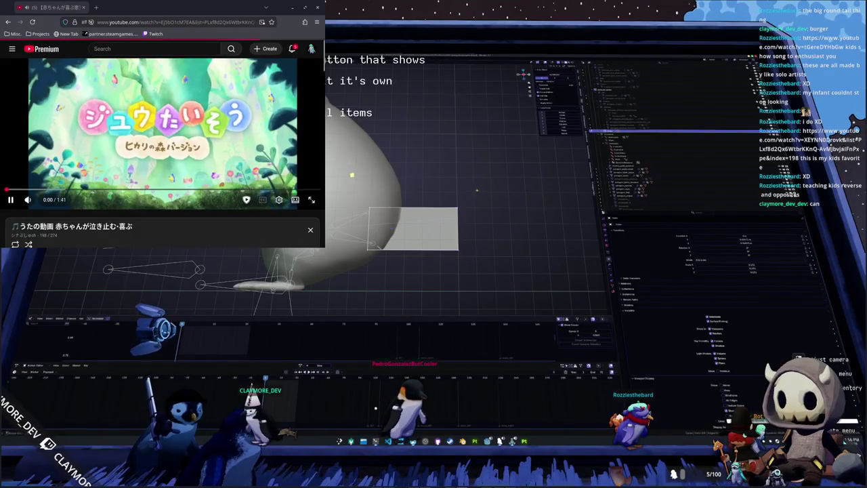
middle_click_drag(442, 200, 507, 240)
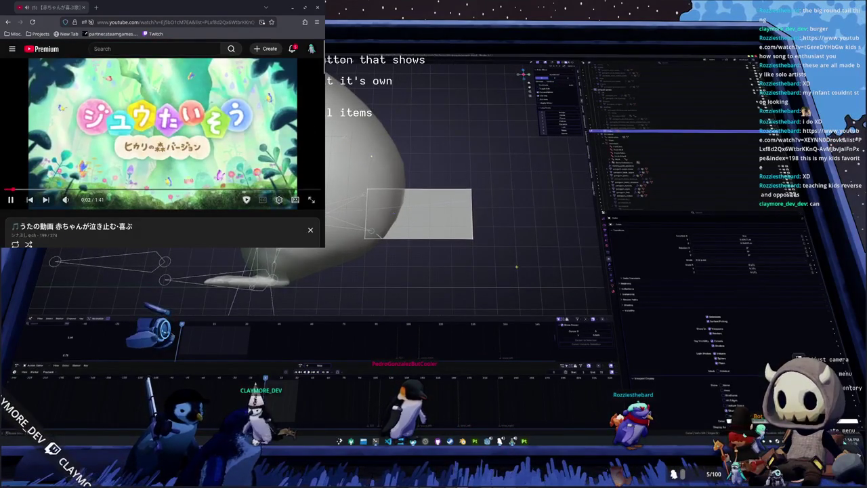
key("alt+Tab")
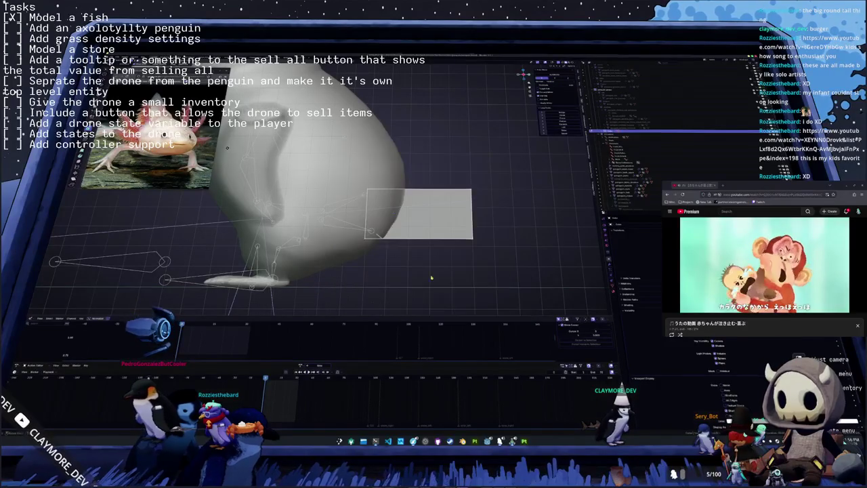
scroll(439, 271, "up", 1)
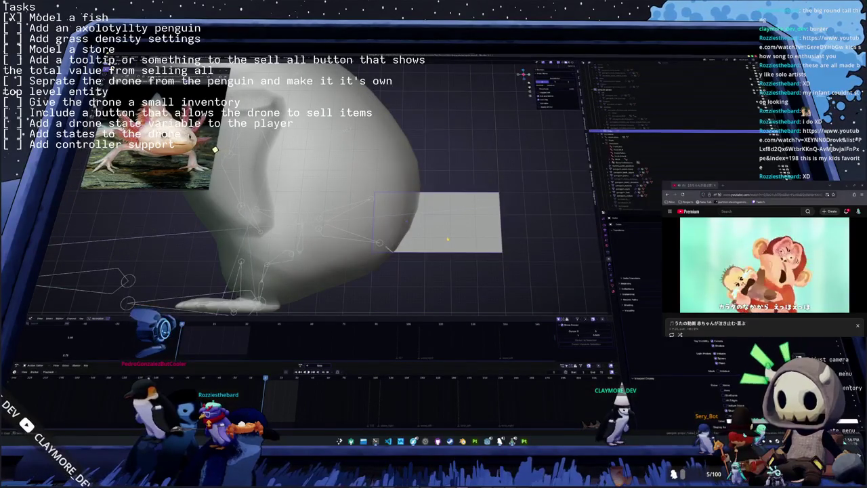
key("Tab")
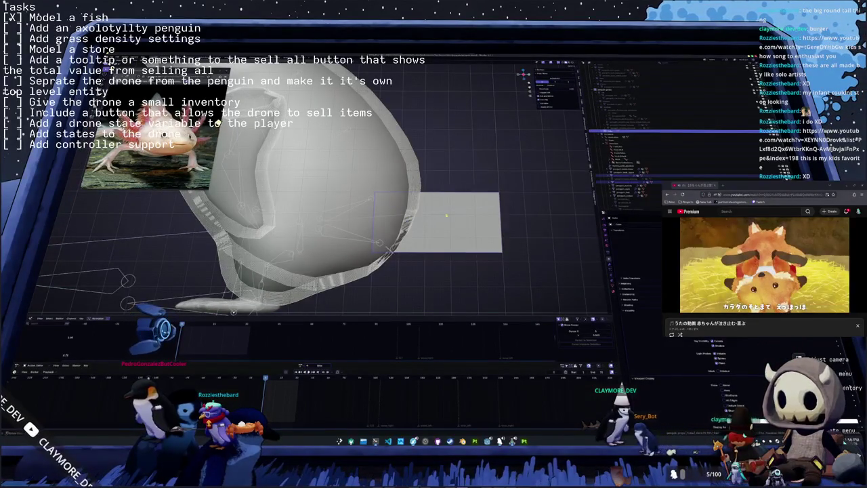
key("Tab")
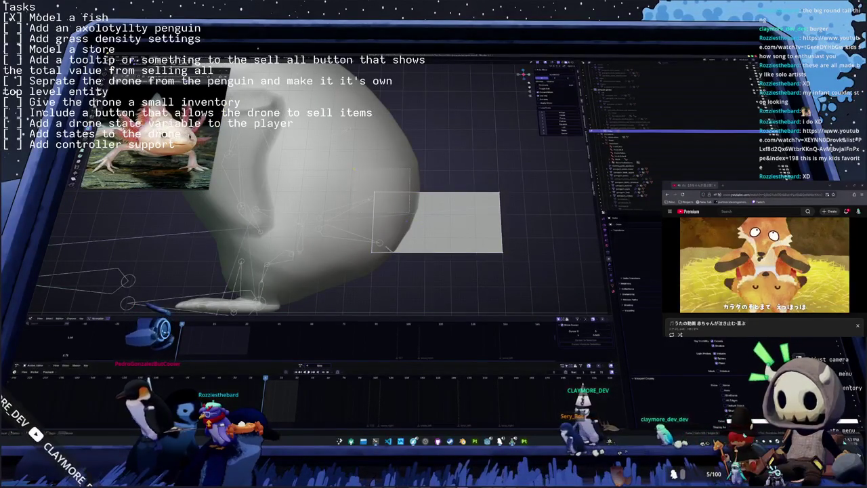
scroll(318, 189, "up", 1)
middle_click_drag(383, 199, 443, 184)
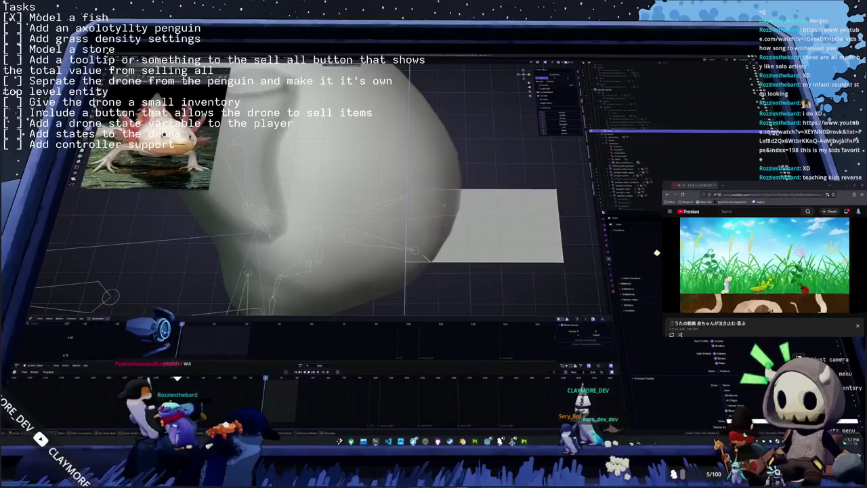
mouse_move(444, 185)
middle_mouse_down()
mouse_move(393, 142)
mouse_move(328, 153)
mouse_move(450, 217)
mouse_move(385, 161)
mouse_move(404, 215)
middle_mouse_up()
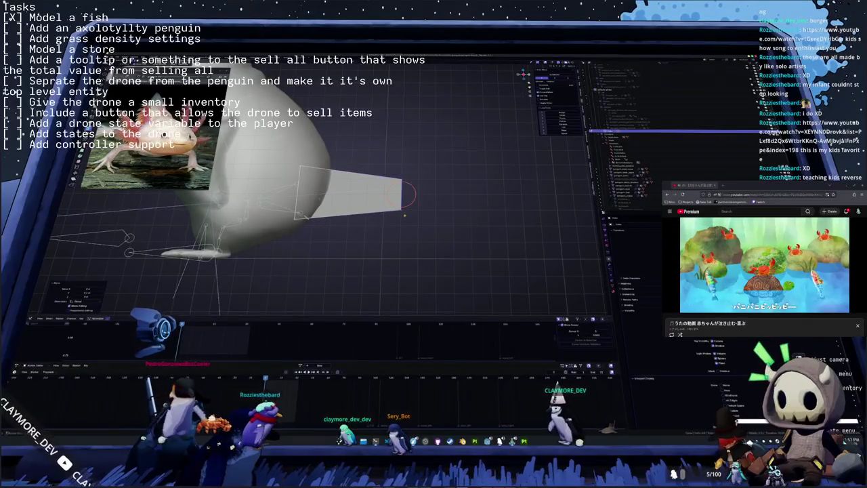
Step: Scale the plane's top edge down so the plane narrows into a spike
key("KP_1")
key("KP_8")
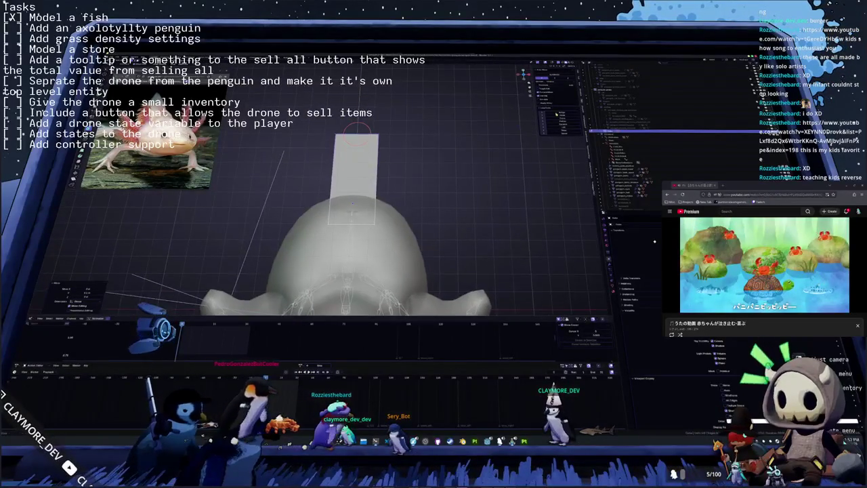
key("KP_8")
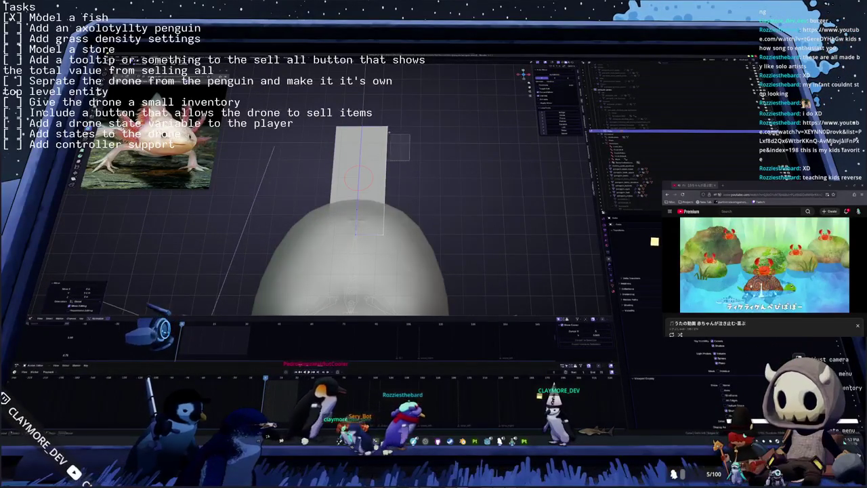
key("s")
left_click(128, 286)
left_click(128, 286)
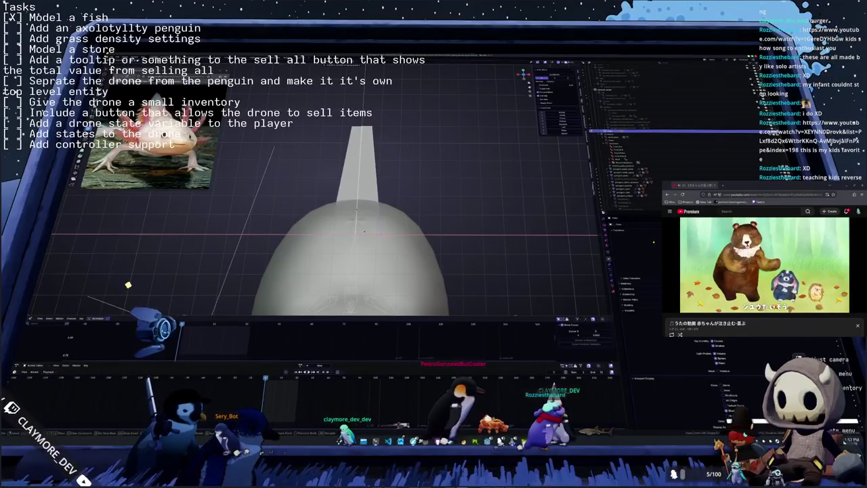
Step: Move the spike-shaped tail plane vertically along Z against the penguin's body
key("r")
key("y")
key("9")
key("0")
key("Return")
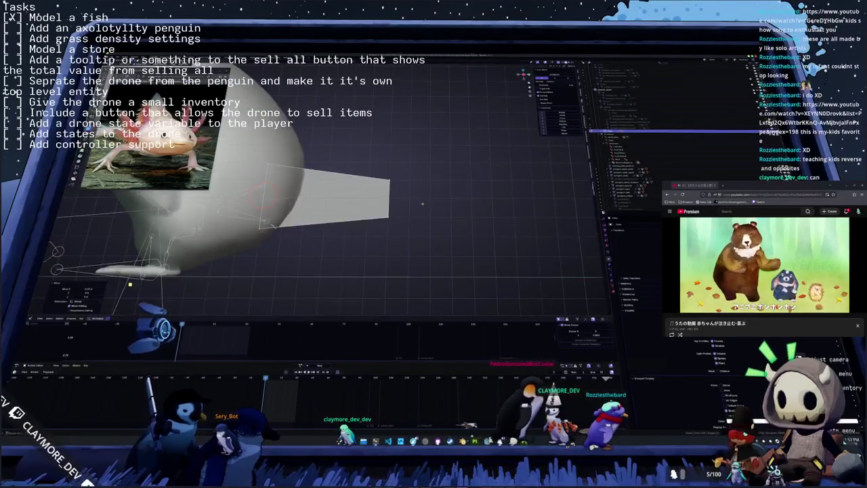
middle_click_drag(131, 284, 283, 337)
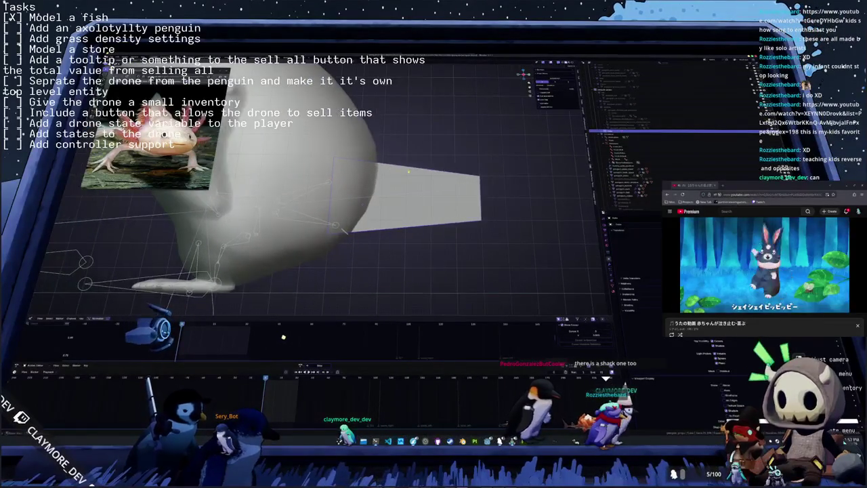
left_click(417, 217)
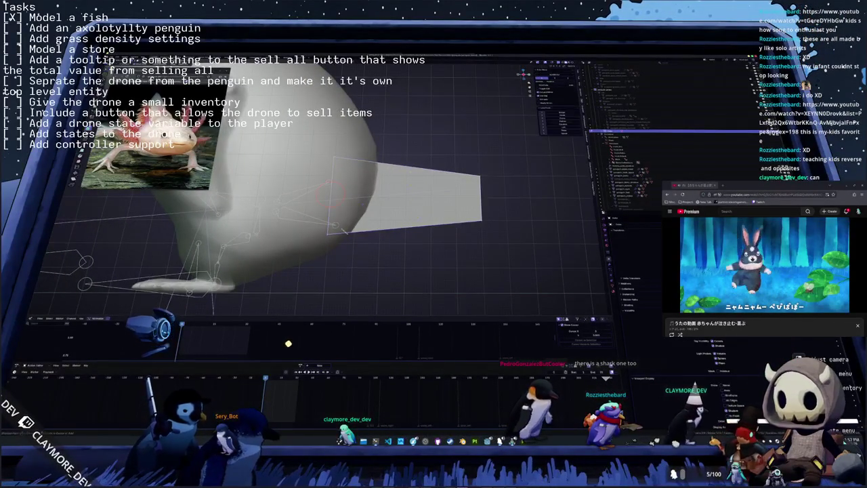
key("g")
key("z")
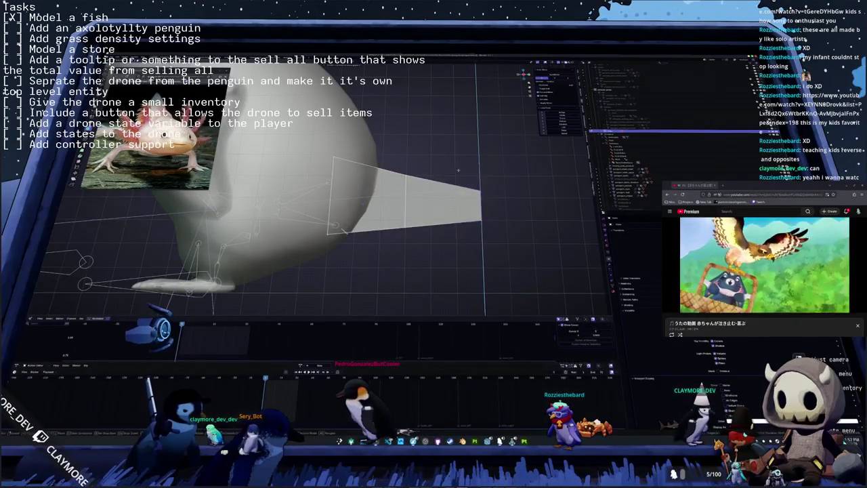
left_click(398, 168)
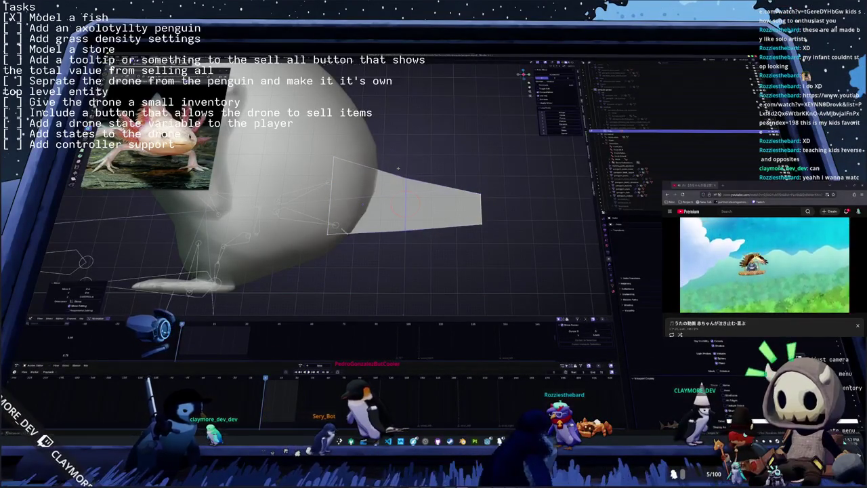
key("k")
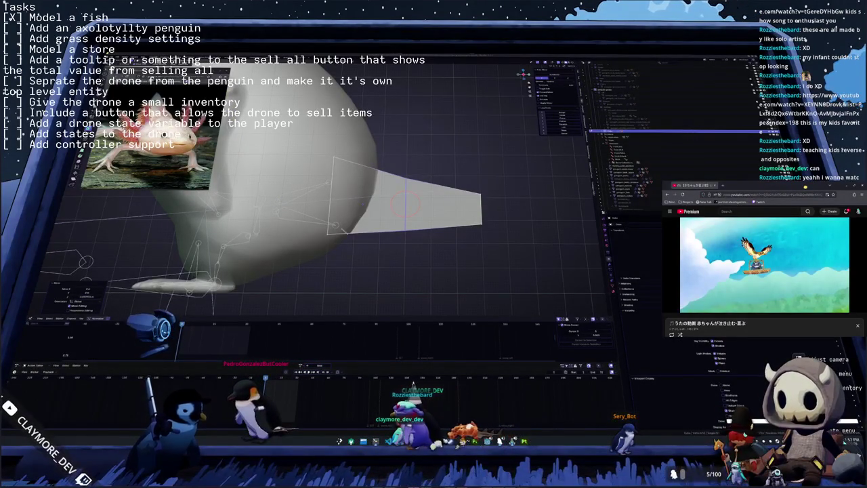
Step: Scroll down the Japanese children's song playlist and play another video from it
scroll(764, 271, "down", 3)
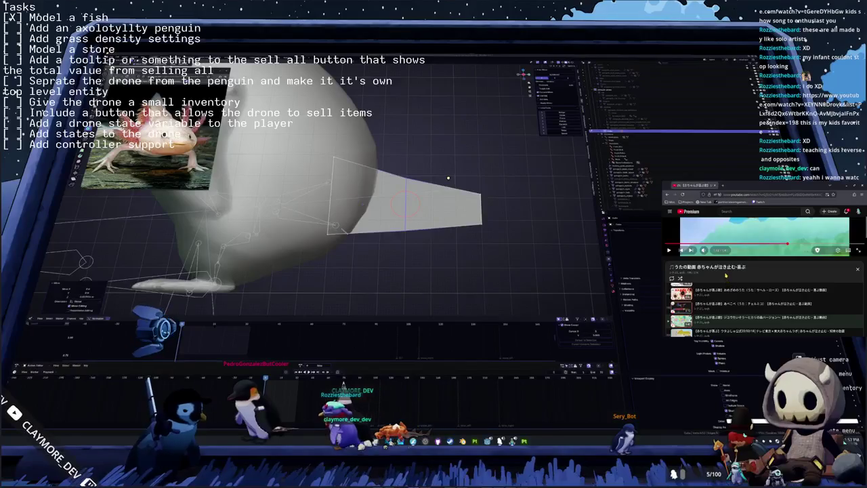
scroll(764, 271, "down", 2)
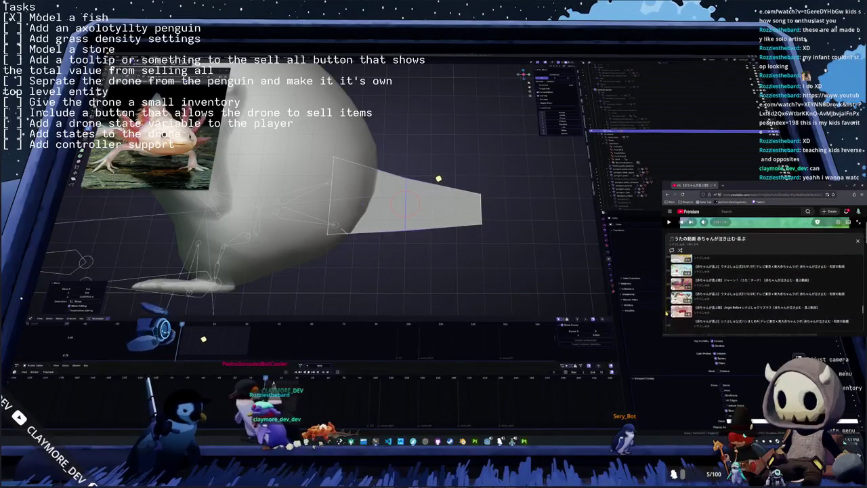
scroll(764, 271, "down", 2)
scroll(764, 271, "down", 2)
scroll(706, 270, "down", 2)
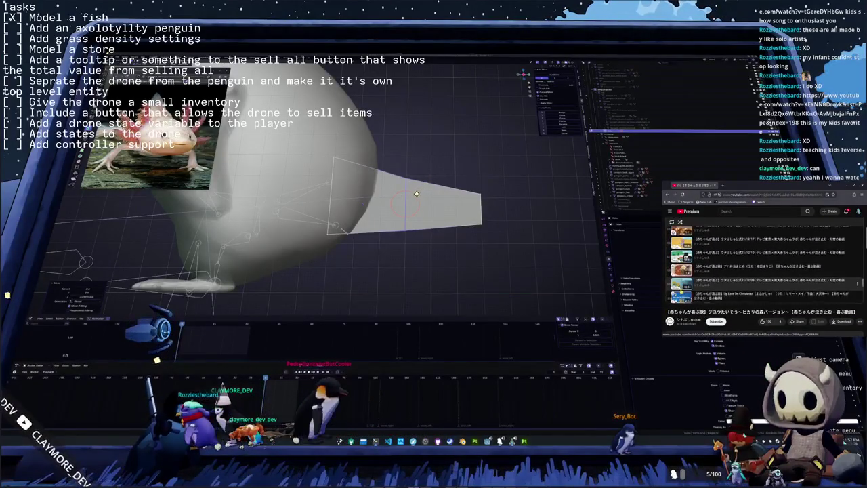
scroll(706, 271, "down", 2)
scroll(706, 271, "down", 1)
scroll(706, 271, "down", 2)
scroll(706, 271, "down", 2)
scroll(705, 273, "down", 2)
scroll(706, 273, "down", 2)
scroll(706, 273, "down", 2)
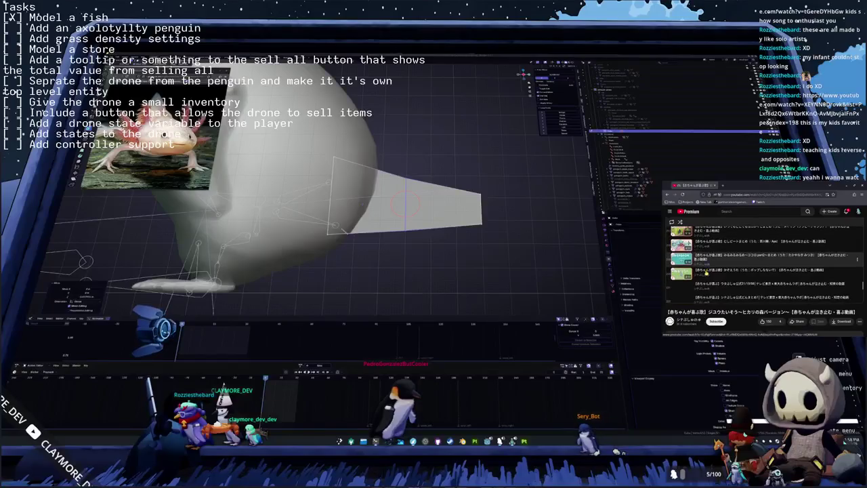
scroll(706, 273, "down", 2)
scroll(706, 272, "down", 2)
scroll(707, 273, "down", 2)
scroll(706, 273, "down", 2)
scroll(706, 273, "down", 2)
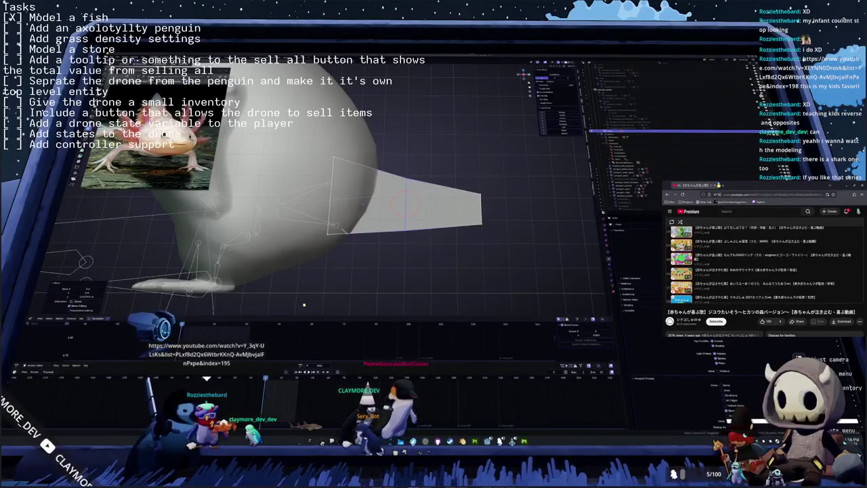
left_click(706, 272)
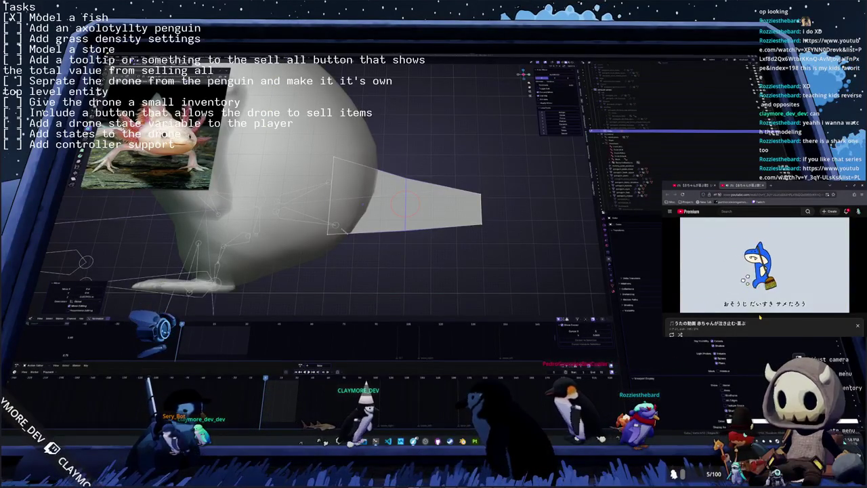
mouse_move(764, 264)
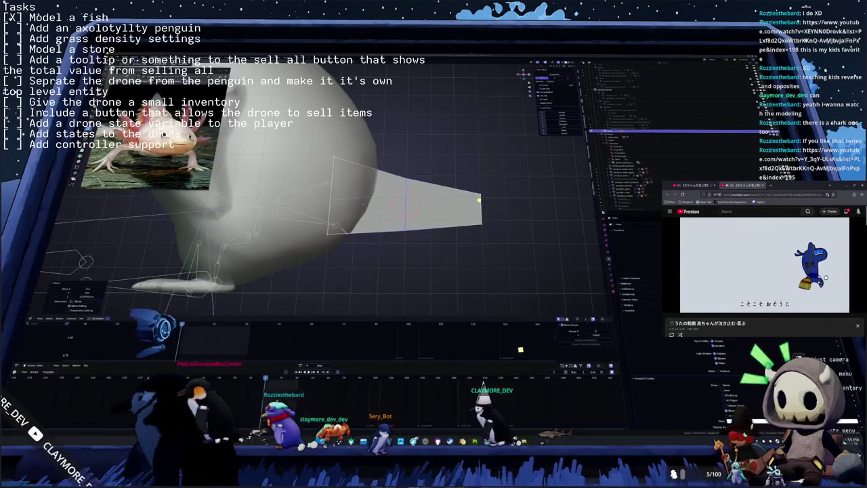
Step: Move the tail-tip vertices along the Z axis to reshape the tail end
left_click_drag(522, 249, 470, 190)
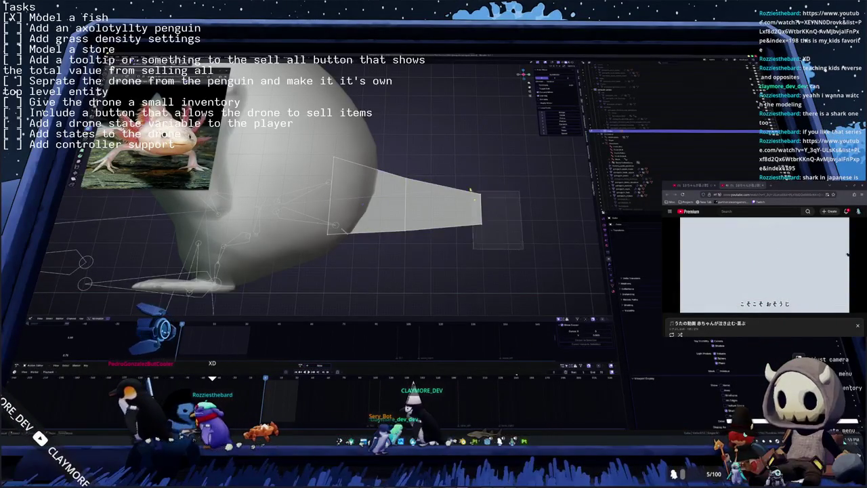
key("g")
key("z")
left_click(482, 210)
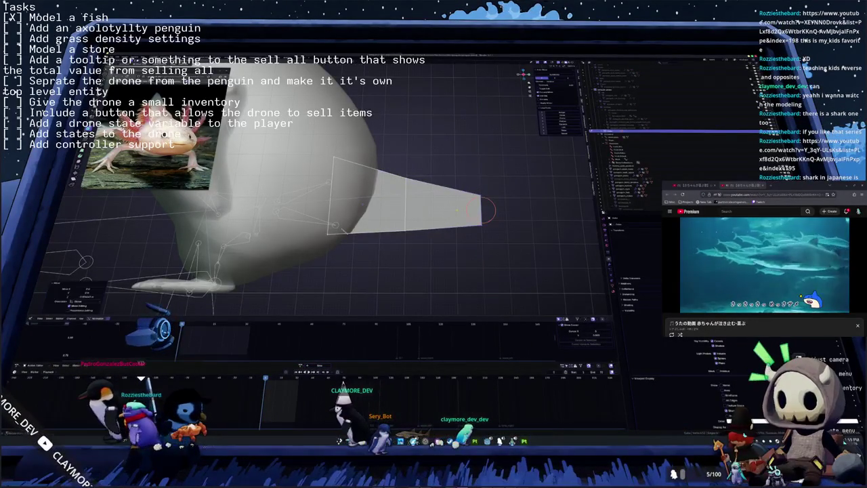
Step: Delete the tail face that sits against the penguin's body
middle_click_drag(535, 245, 501, 244)
middle_click_drag(380, 217, 381, 207)
left_click(384, 203)
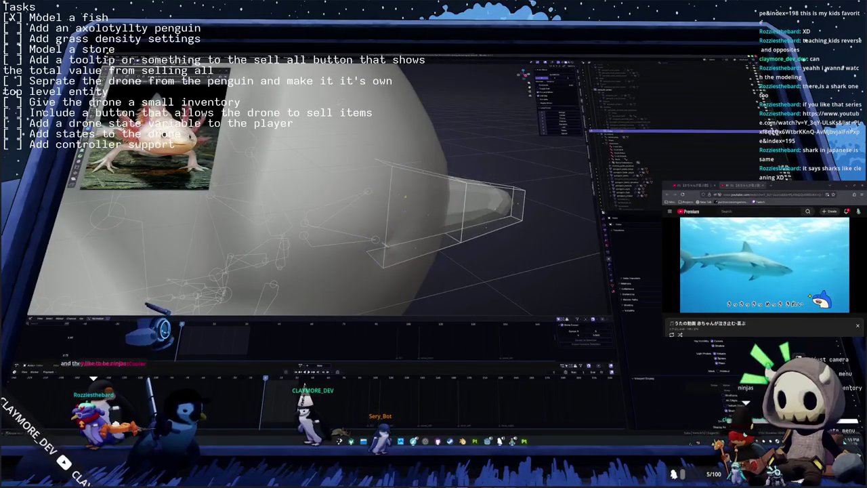
middle_click_drag(409, 199, 390, 193)
left_click(296, 197)
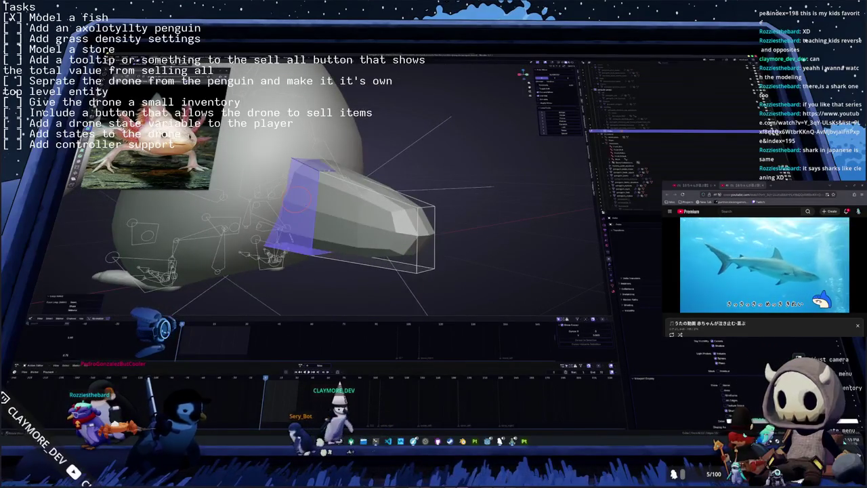
key("Delete")
Step: Add an extra edge loop cut along the tail near its end
middle_click_drag(296, 197, 319, 163)
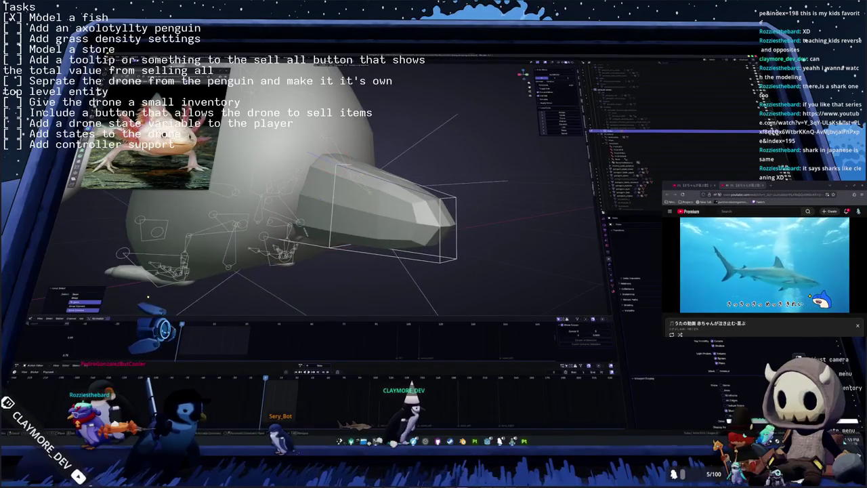
left_click(339, 166, "alt")
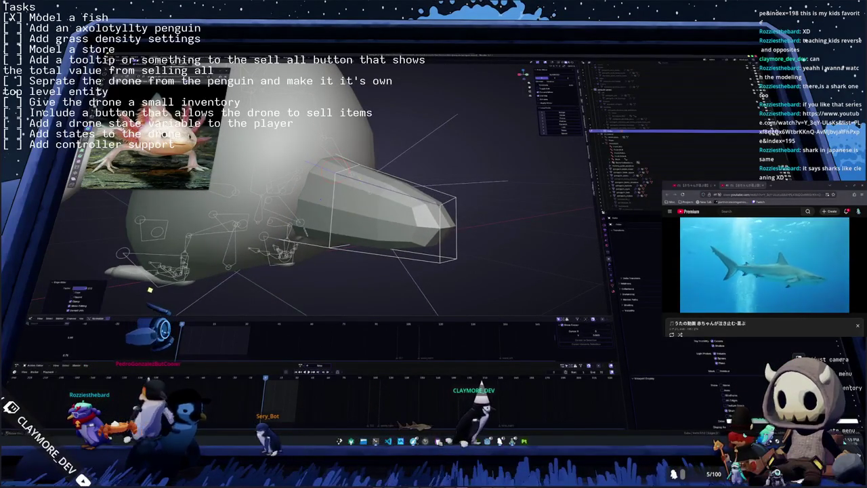
middle_click_drag(319, 163, 352, 203)
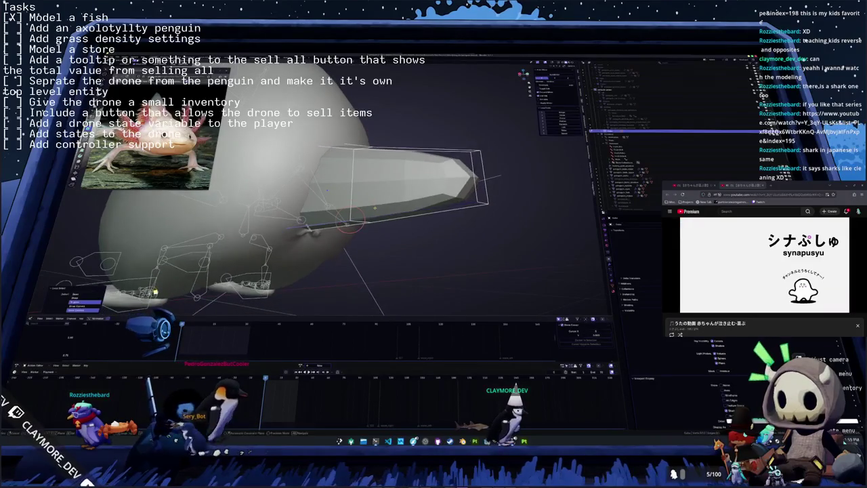
mouse_move(375, 209)
middle_mouse_down()
mouse_move(440, 287)
mouse_move(428, 294)
middle_mouse_up()
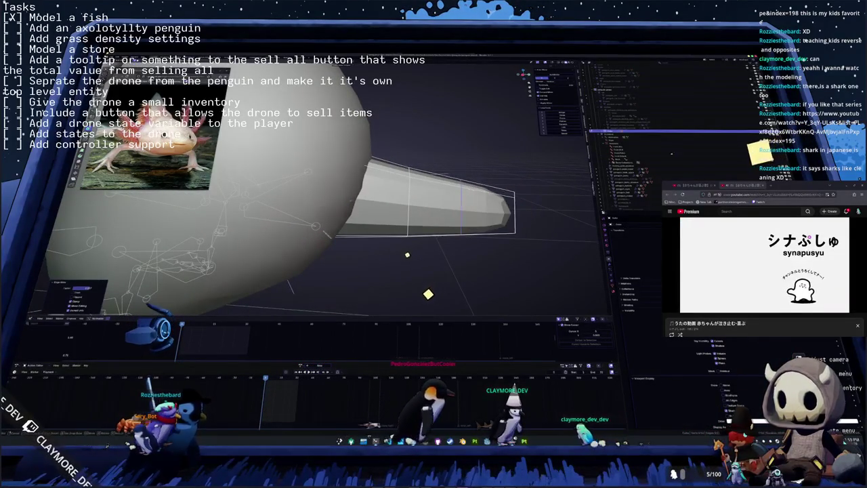
key("ctrl+r")
left_click(477, 210)
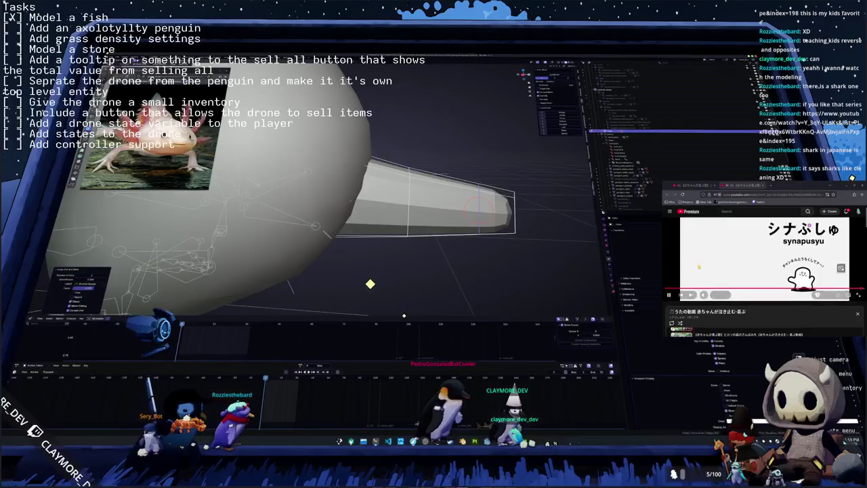
Step: Play a シナぷしゅ song from the YouTube playlist and switch to the axolotl video tab
left_click(745, 323)
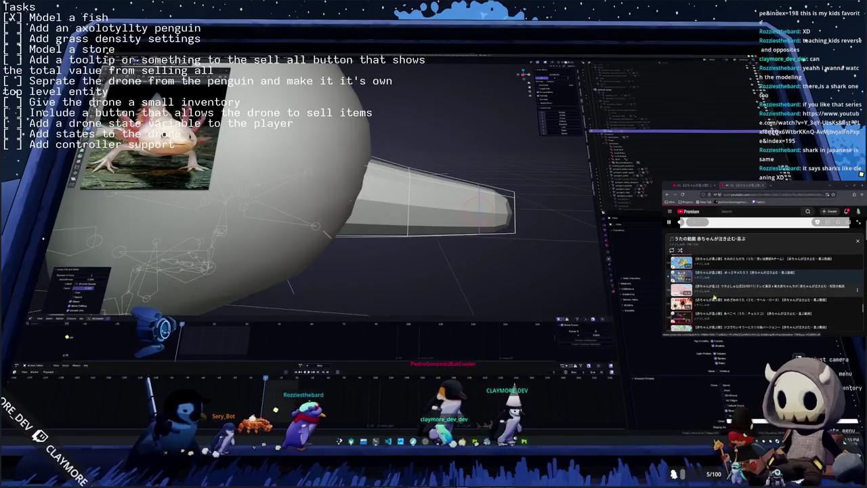
left_click(714, 293)
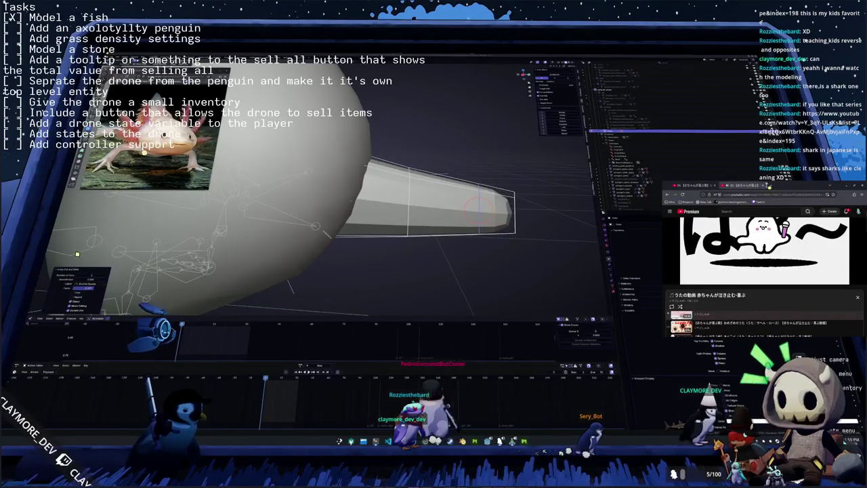
left_click(769, 185)
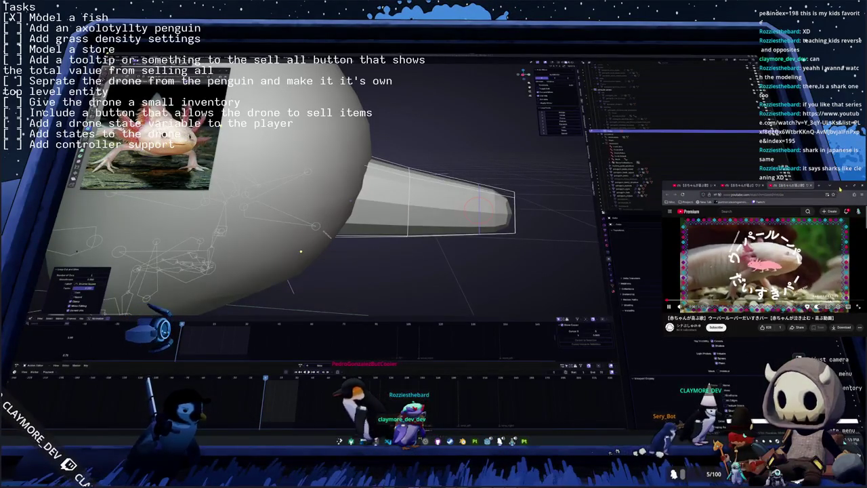
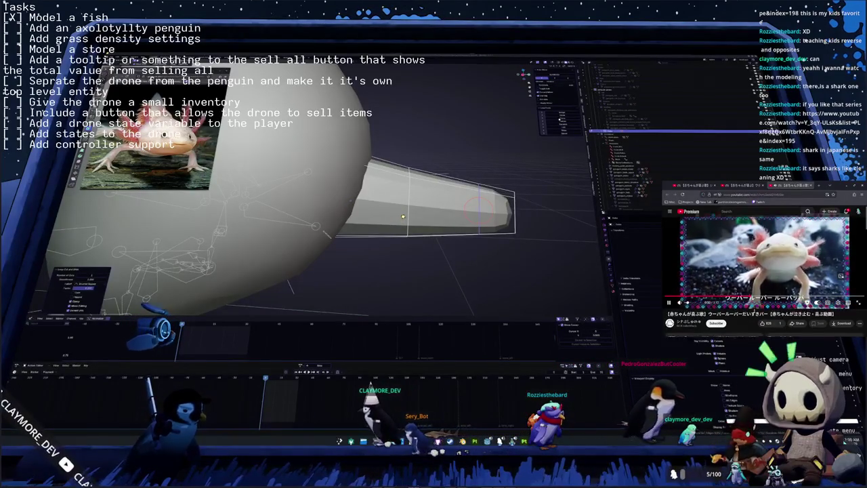
Step: Browse the YouTube page and open another video page with its playlist
scroll(764, 264, "down", 5)
scroll(764, 277, "up", 1)
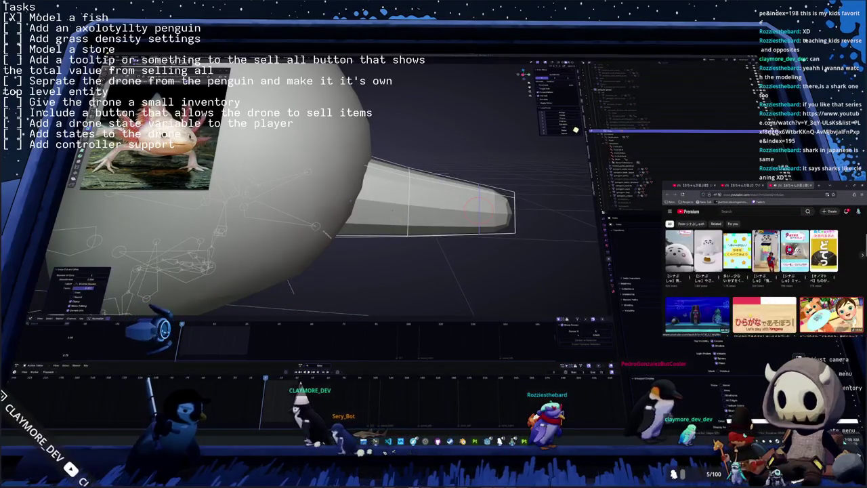
scroll(742, 325, "up", 3)
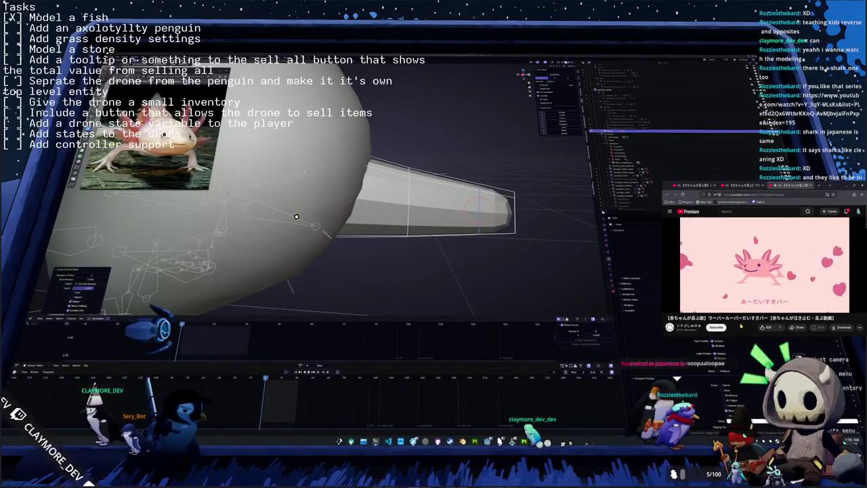
left_click(735, 291)
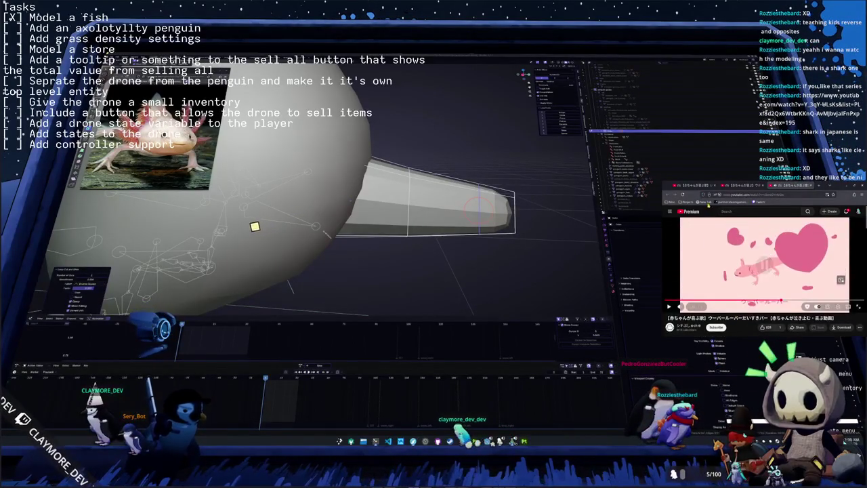
left_click(698, 185)
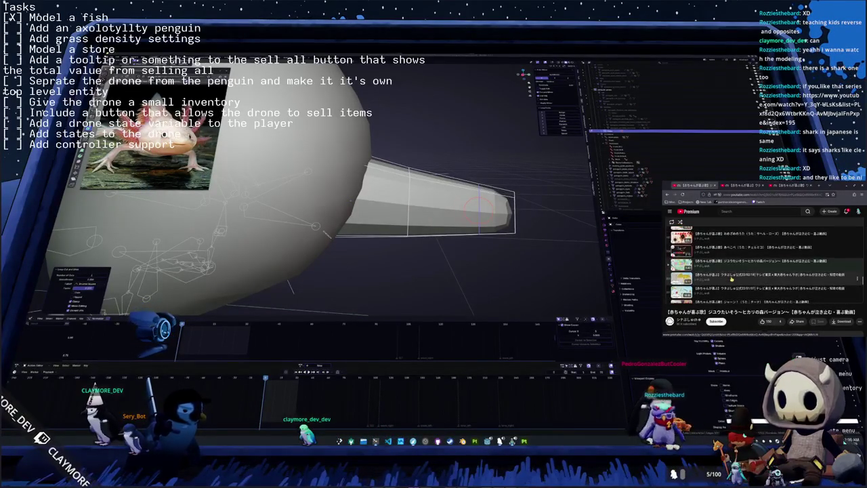
Step: Scroll the playlist and start playing a different video from it
scroll(731, 287, "down", 3)
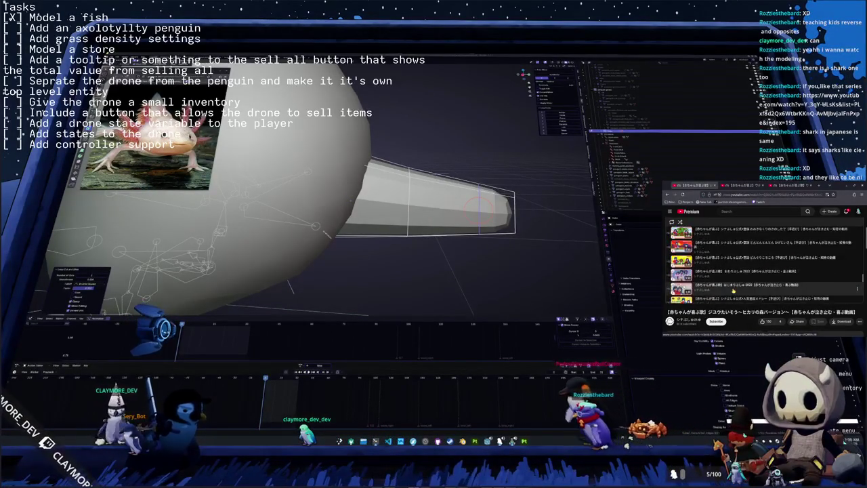
scroll(734, 289, "up", 3)
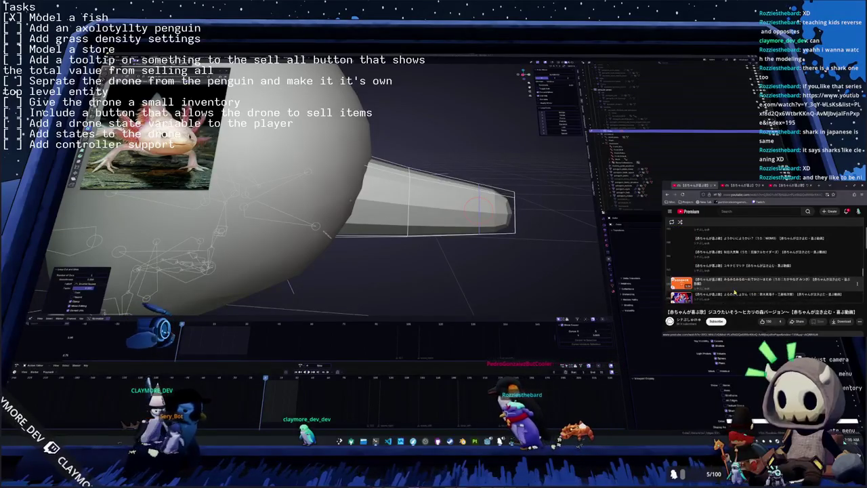
scroll(734, 291, "down", 3)
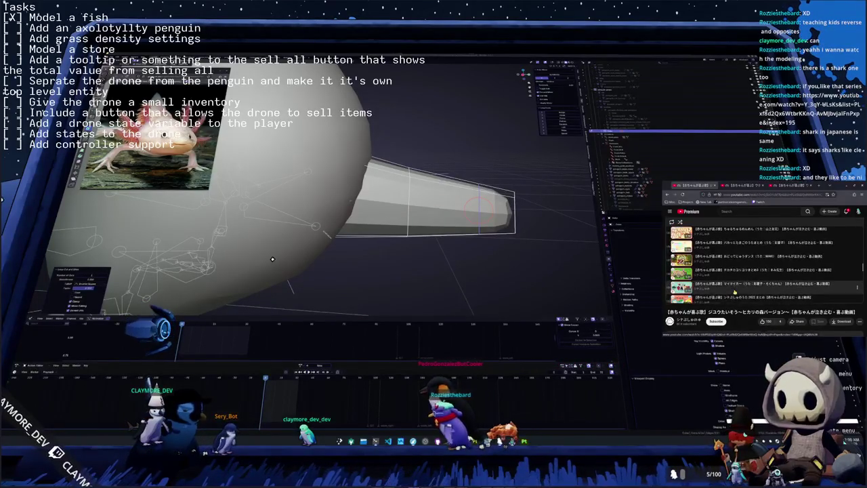
scroll(733, 291, "down", 3)
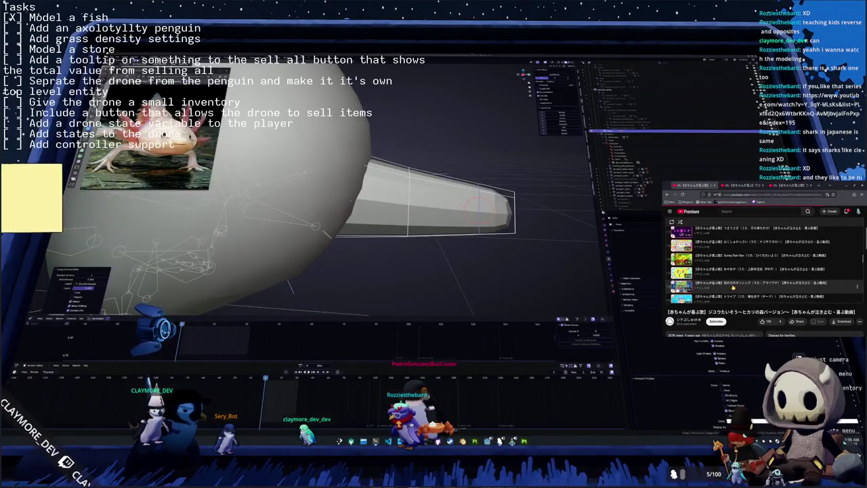
left_click(732, 287)
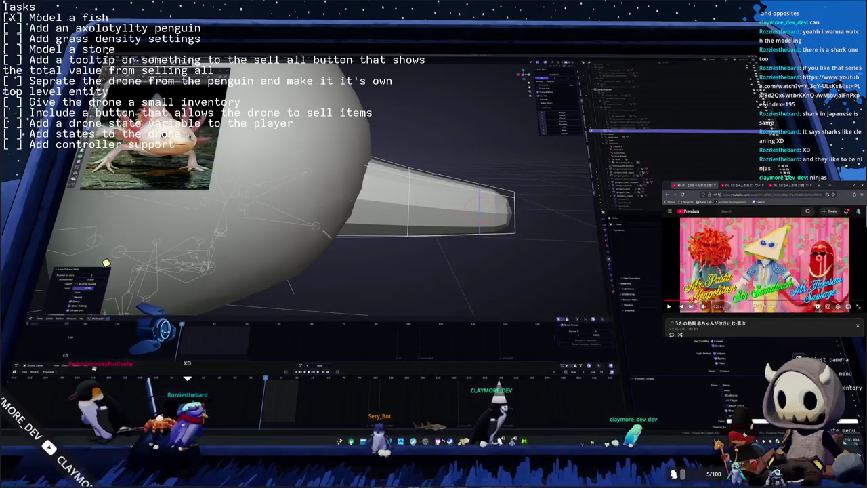
Step: Pause the music video and orbit Blender's view to see the tail fin from behind
left_click(729, 306)
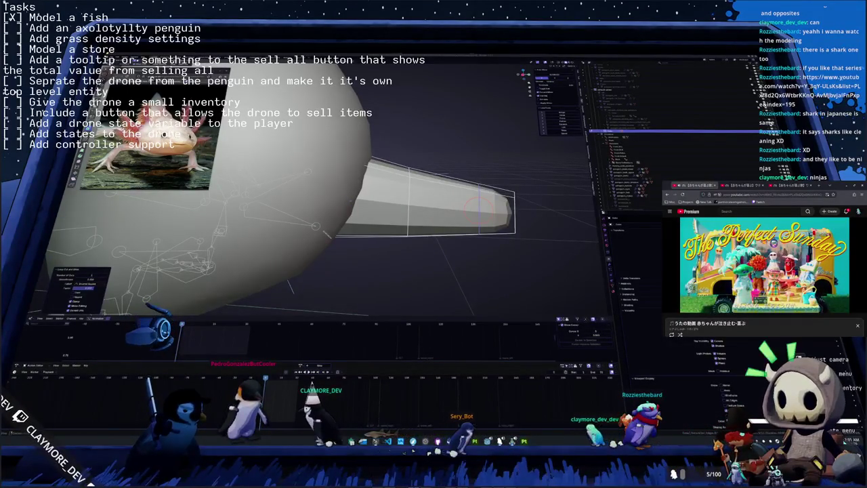
mouse_move(407, 204)
middle_mouse_down()
mouse_move(352, 217)
mouse_move(413, 186)
mouse_move(365, 176)
mouse_move(359, 156)
mouse_move(459, 201)
mouse_move(449, 194)
mouse_move(432, 223)
mouse_move(437, 249)
mouse_move(379, 234)
mouse_move(428, 238)
mouse_move(388, 201)
middle_mouse_up()
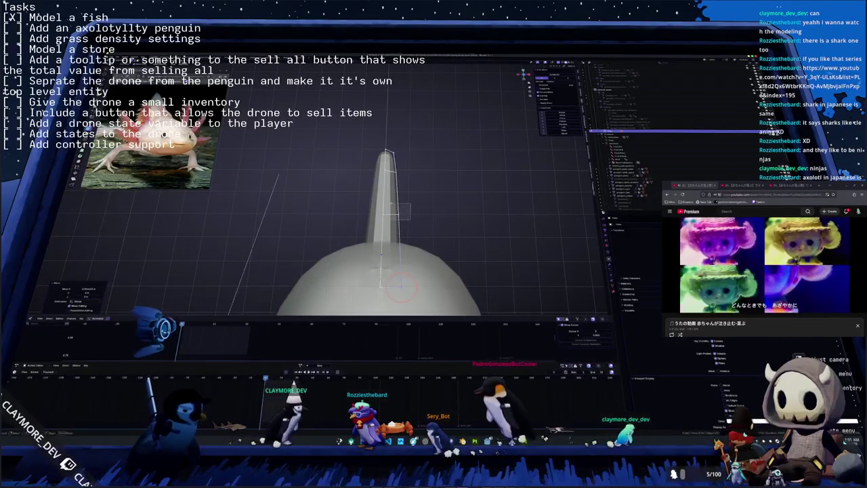
Step: Snap the 3D cursor to the fin tip and nudge the tip vertex sideways along X
right_click(400, 215, "shift")
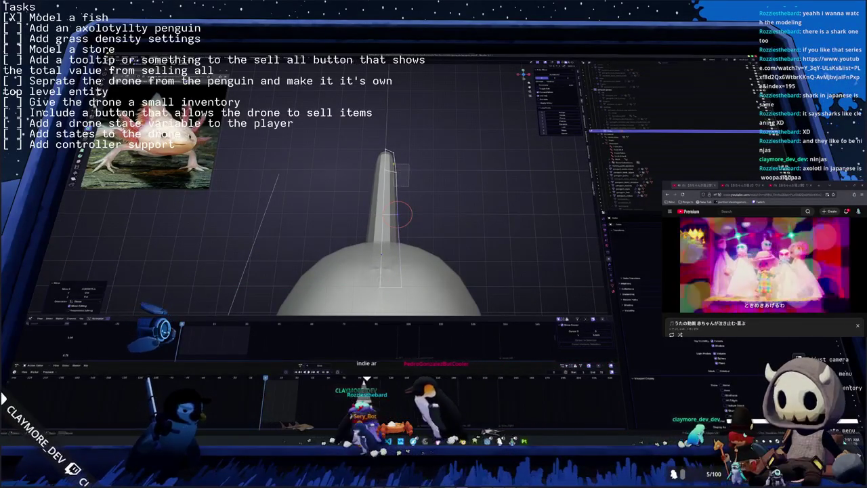
right_click(396, 173, "shift")
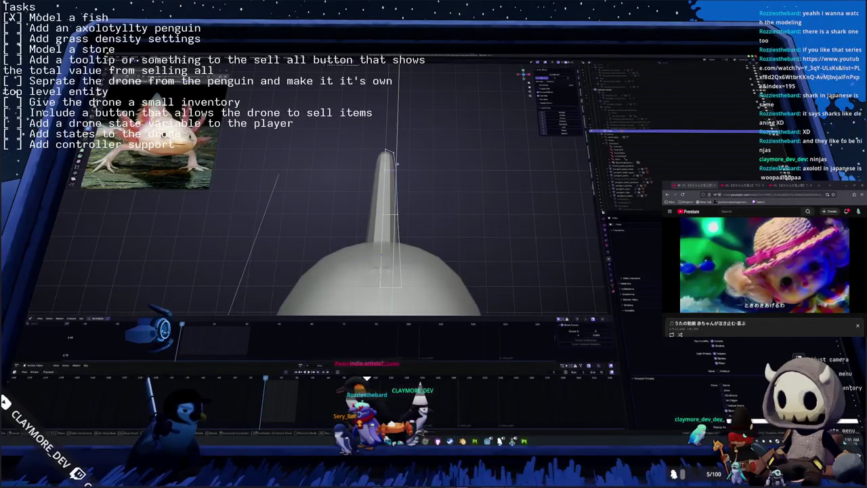
right_click(396, 164, "shift")
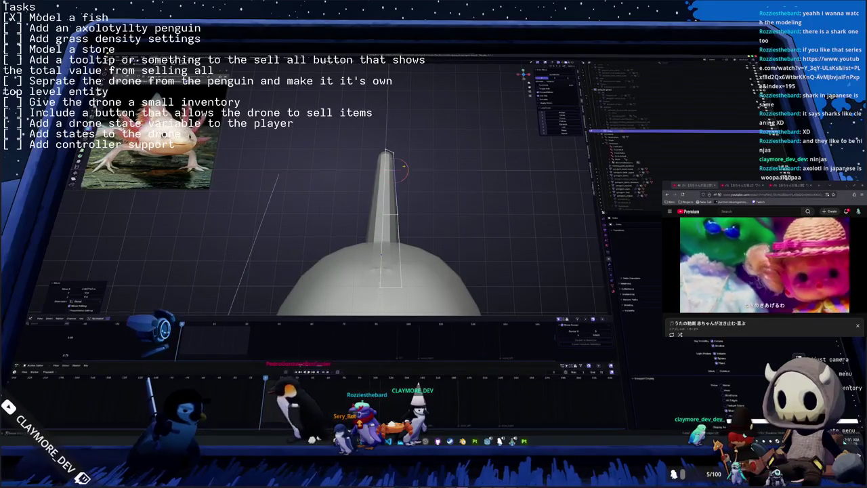
key("g")
key("z")
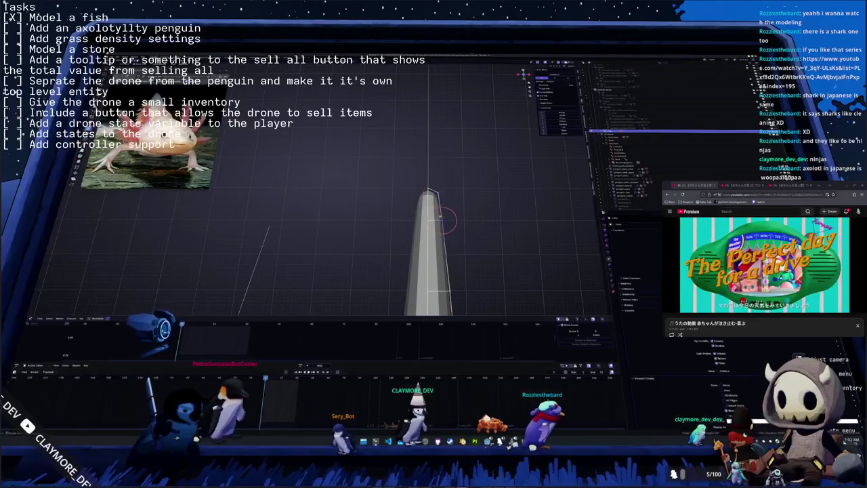
key("x")
key("Return")
mouse_move(447, 223)
middle_mouse_down()
mouse_move(459, 250)
mouse_move(433, 223)
mouse_move(426, 259)
mouse_move(407, 255)
mouse_move(406, 220)
middle_mouse_up()
key("ctrl+r")
Step: Add an edge loop across the fin, slide it into place, and inspect from several angles
left_click(407, 254)
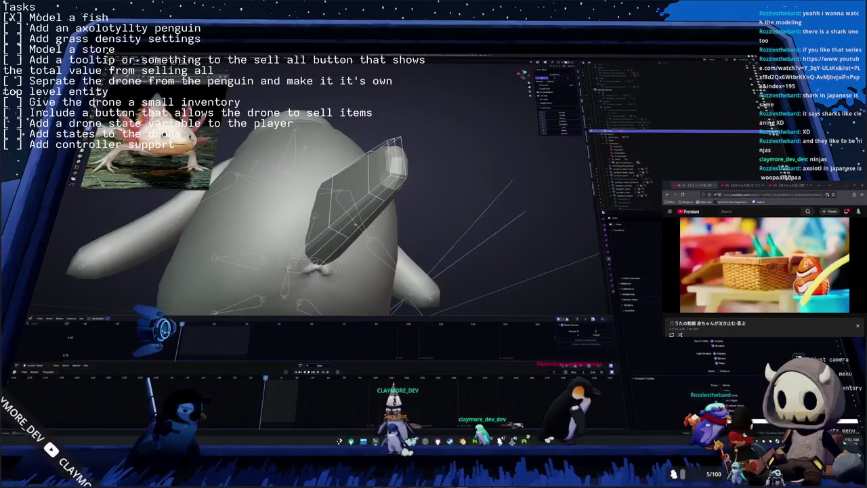
left_click(334, 245)
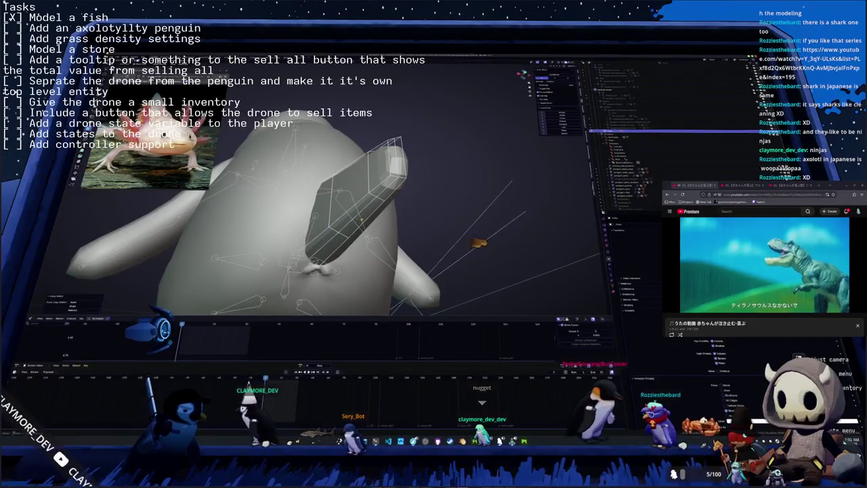
middle_click_drag(477, 243, 479, 353)
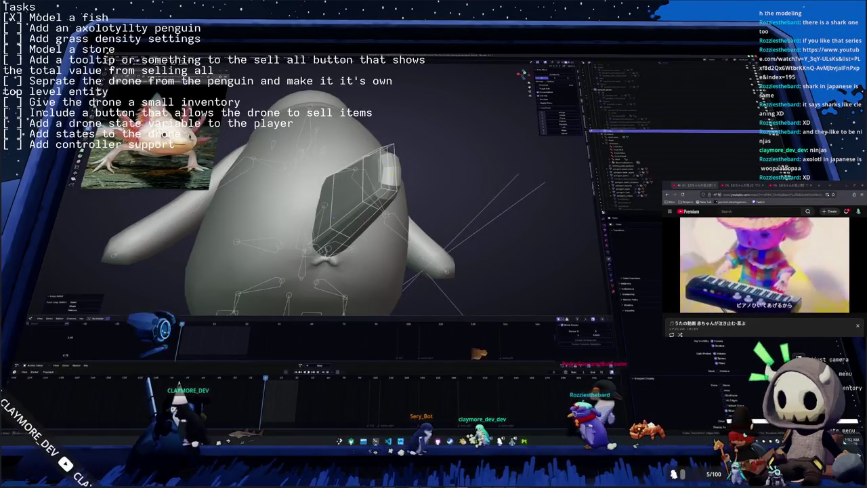
mouse_move(338, 203)
middle_mouse_down()
mouse_move(338, 231)
mouse_move(440, 210)
middle_mouse_up()
middle_click_drag(337, 191, 407, 198)
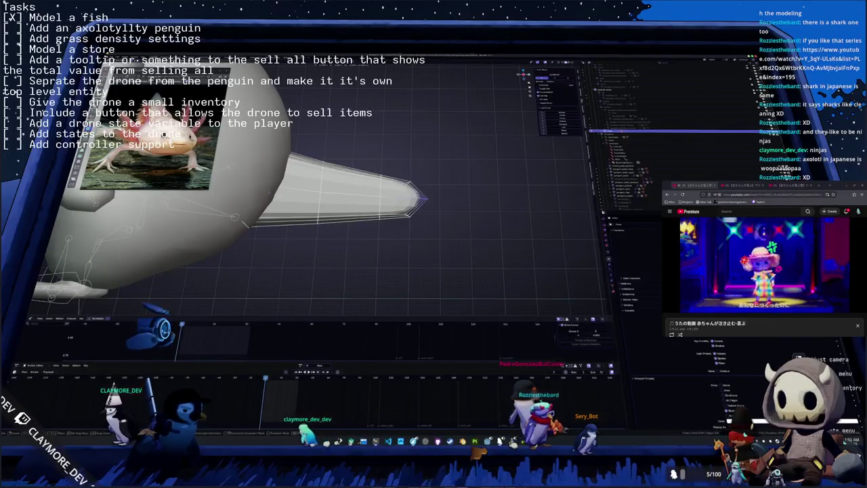
Step: Pull the fin-tip vertex outward with proportional editing and adjust neighbouring vertices for a sharper taper
key("g")
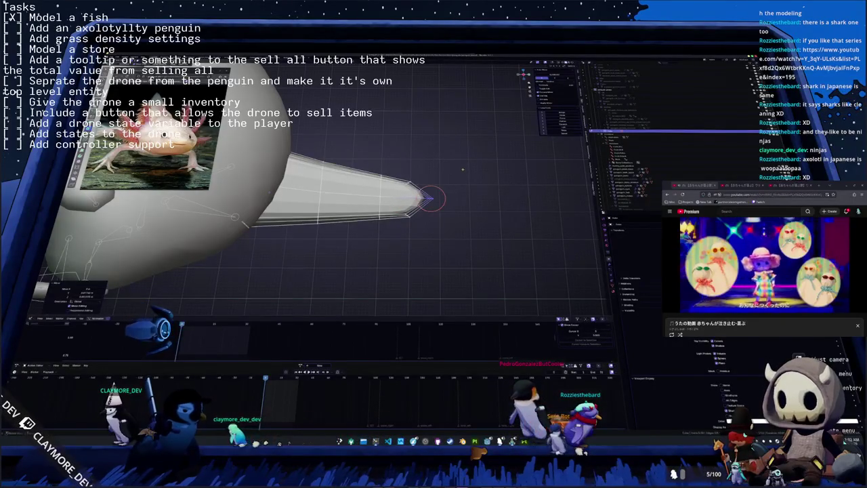
left_click(474, 210)
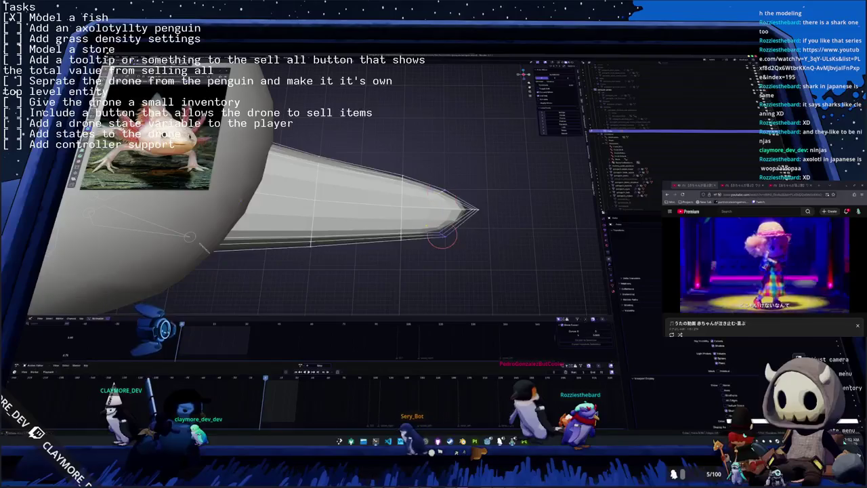
left_click(427, 216)
left_click(420, 256)
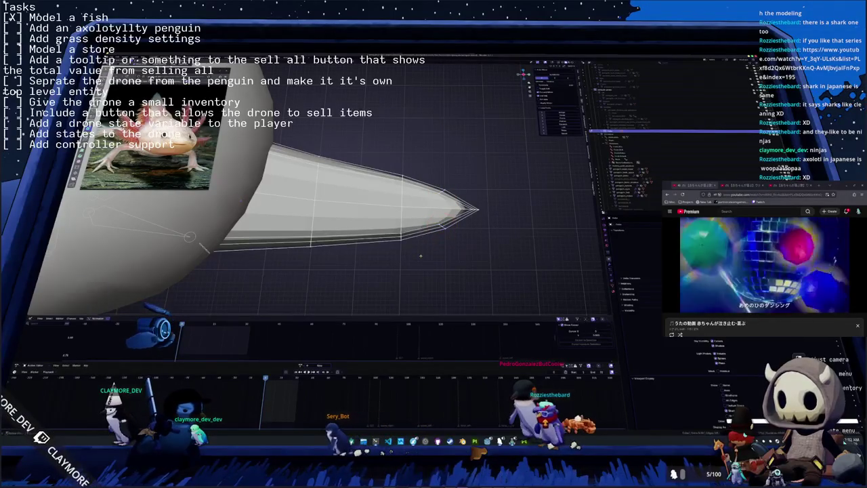
key("Return")
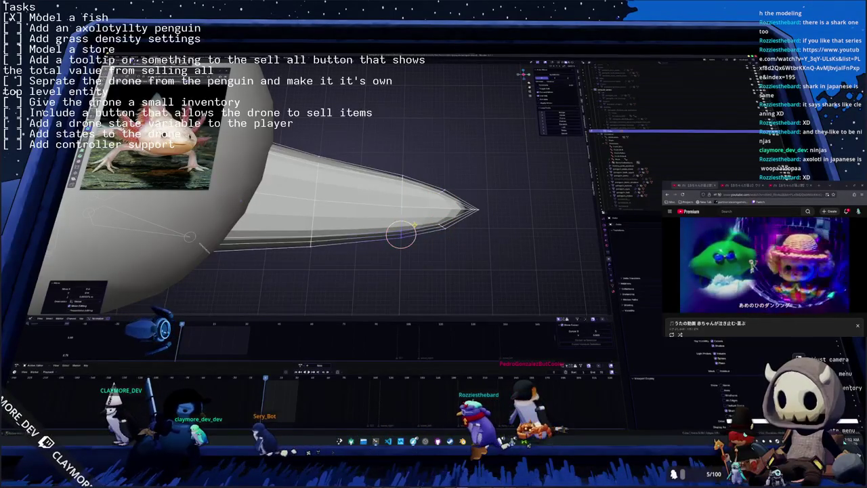
scroll(464, 220, "up", 3)
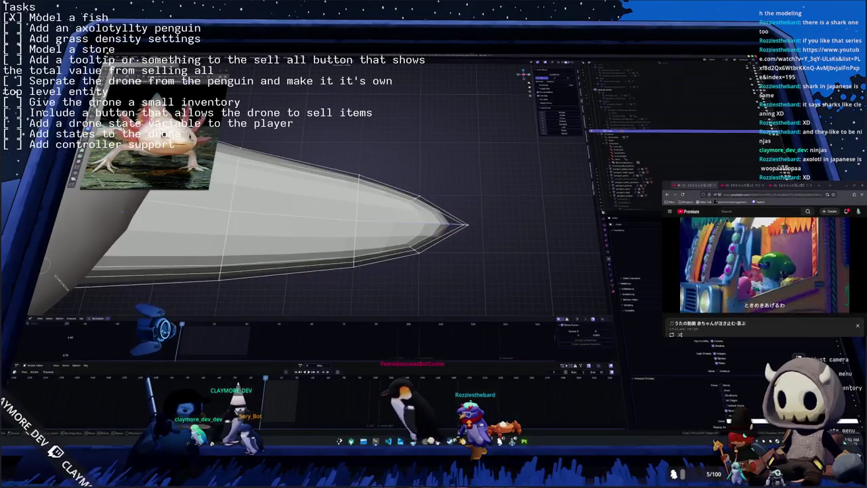
right_click(455, 225, "shift")
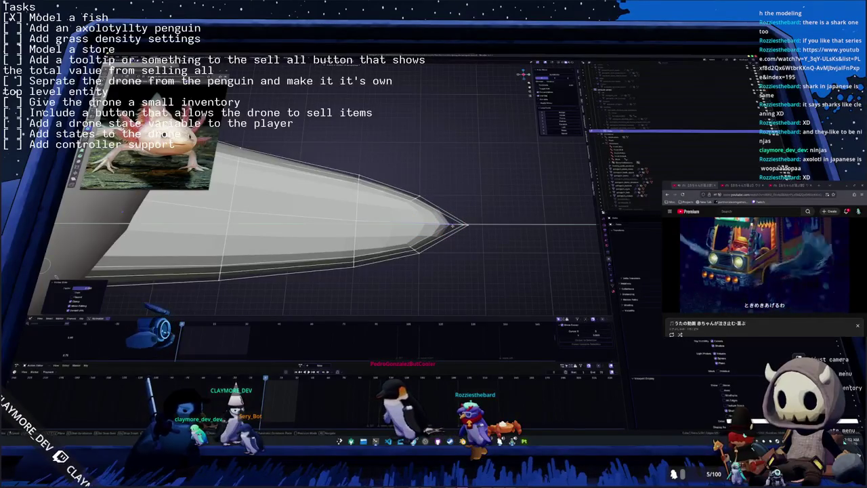
mouse_move(455, 225)
middle_mouse_down()
mouse_move(474, 203)
mouse_move(474, 223)
mouse_move(447, 204)
middle_mouse_up()
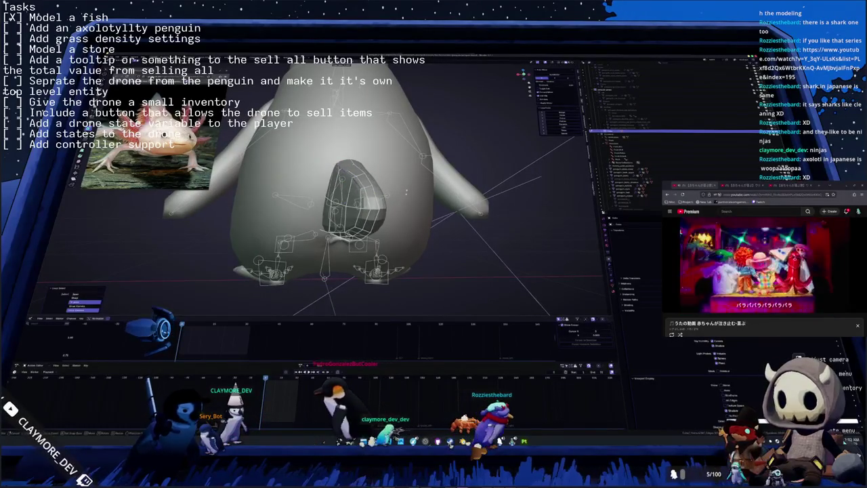
Step: Loop-select the ring of faces around the tail and isolate it in local view
key("shift+g")
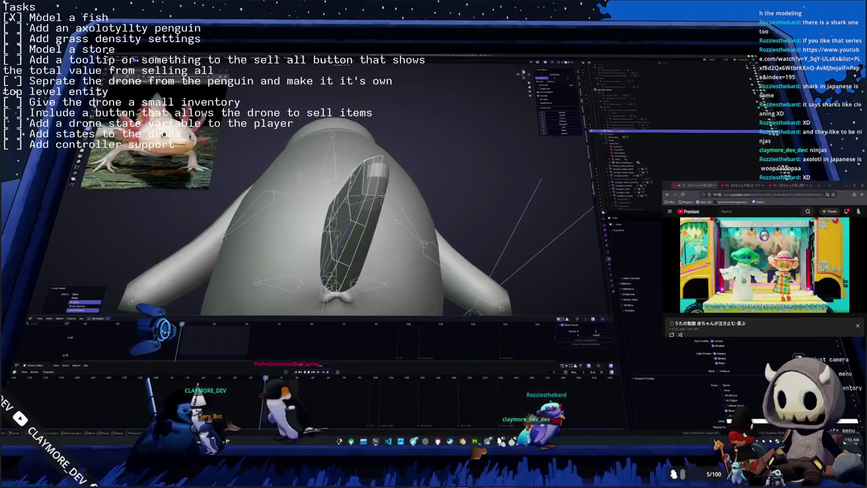
middle_click_drag(338, 203, 291, 217)
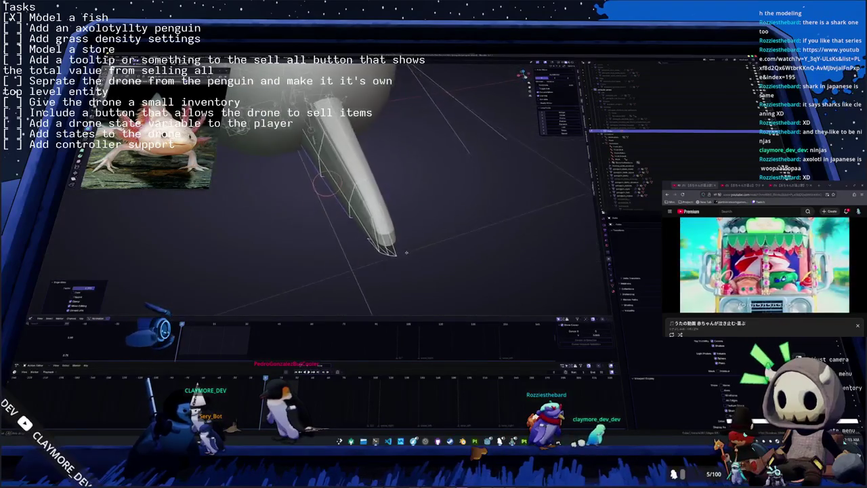
mouse_move(325, 203)
middle_mouse_down()
mouse_move(352, 223)
mouse_move(400, 216)
mouse_move(415, 230)
middle_mouse_up()
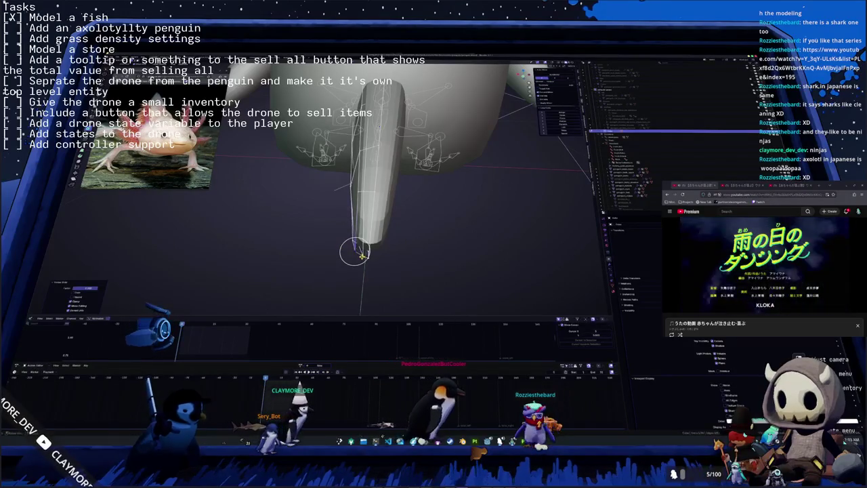
middle_click_drag(379, 203, 379, 183)
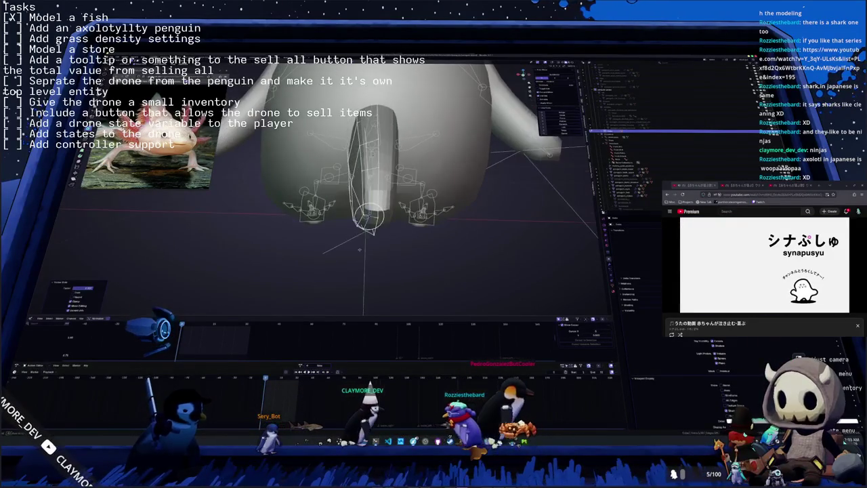
left_click(375, 181)
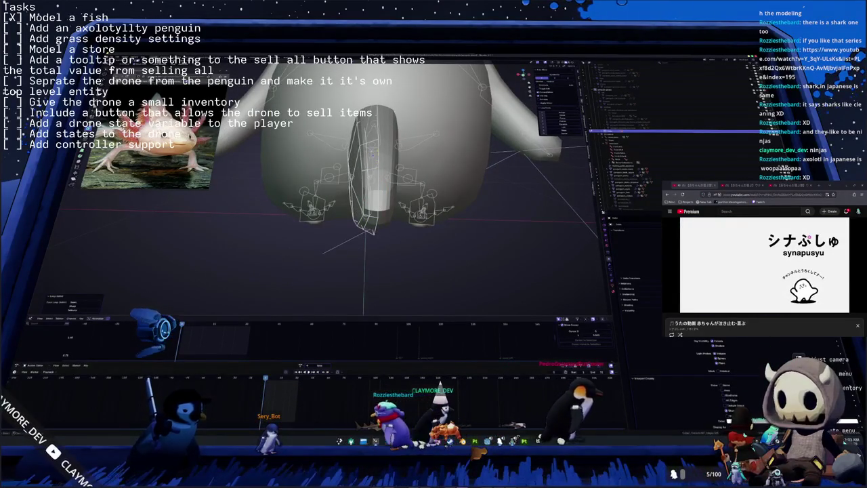
left_click(372, 177, "alt")
key("KP_Decimal")
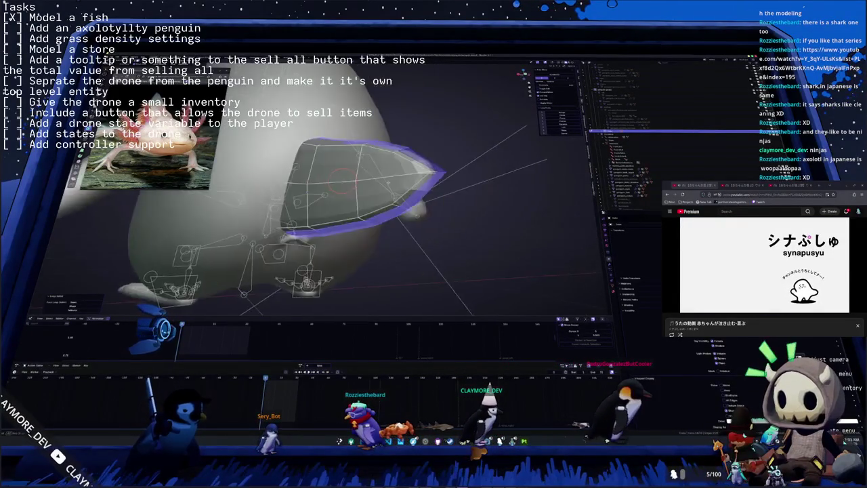
Step: Scale the tail's face ring to thicken it, then rescale it again from front view
key("KP_Divide")
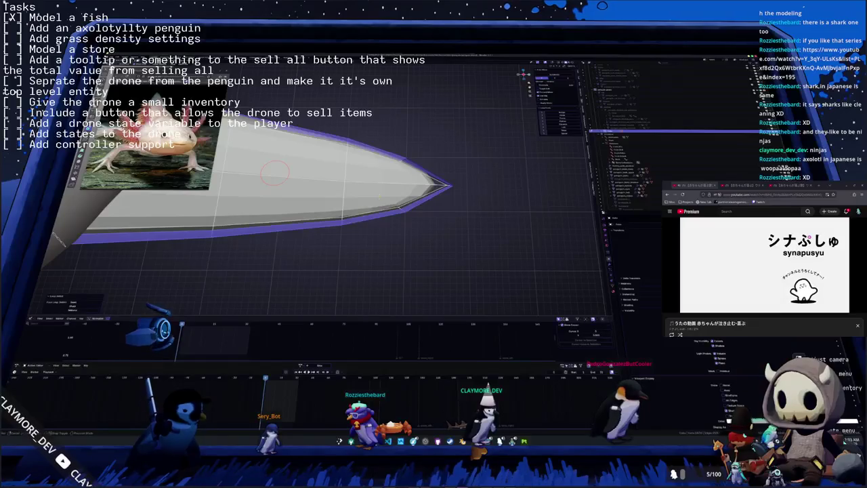
middle_click_drag(406, 203, 437, 208)
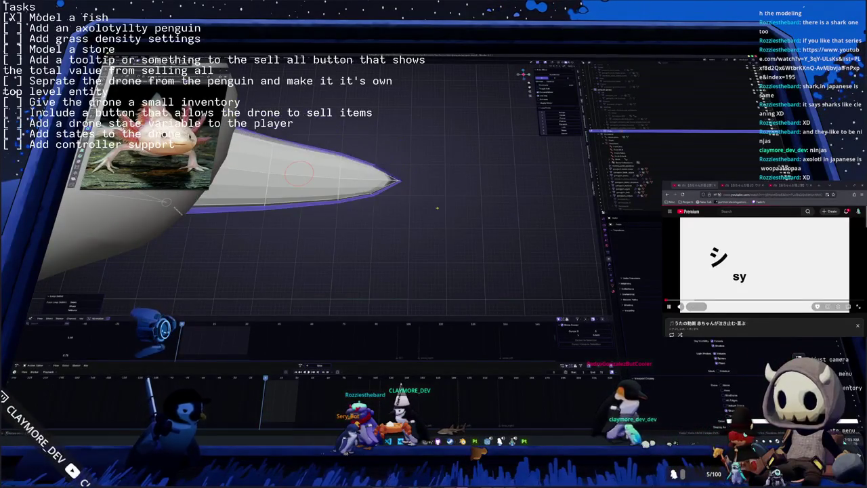
key("s")
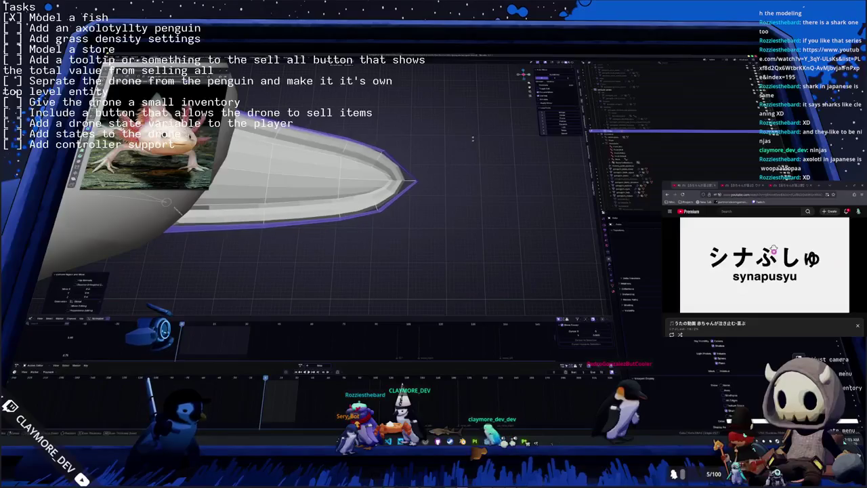
key("g")
middle_click_drag(366, 203, 406, 223)
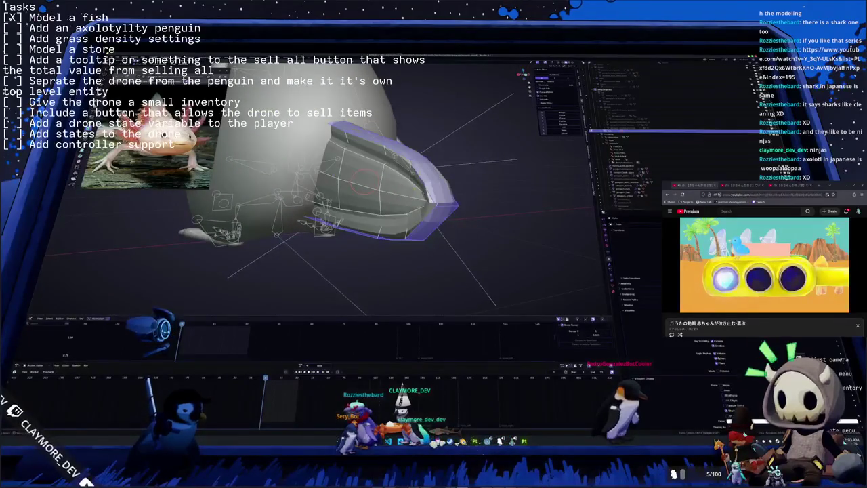
key("KP_1")
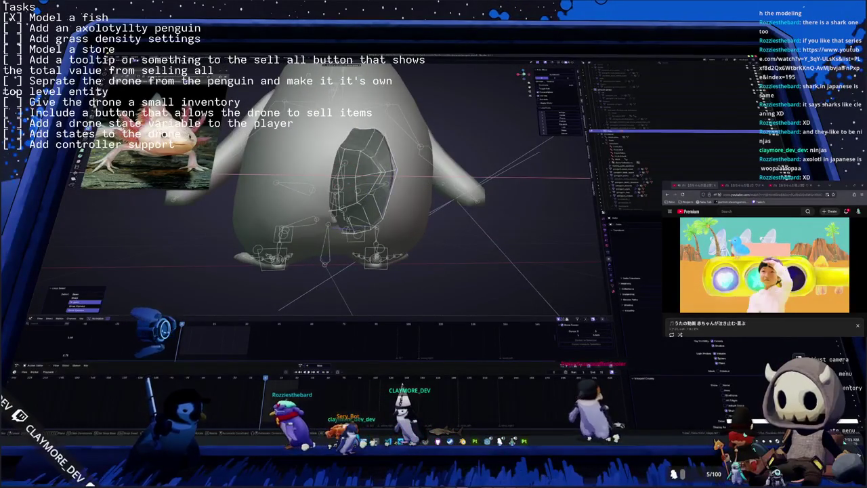
key("s")
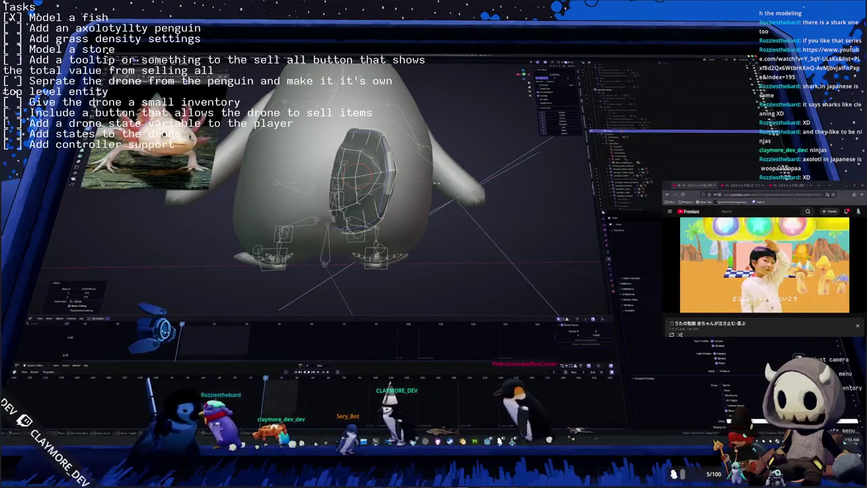
key("Return")
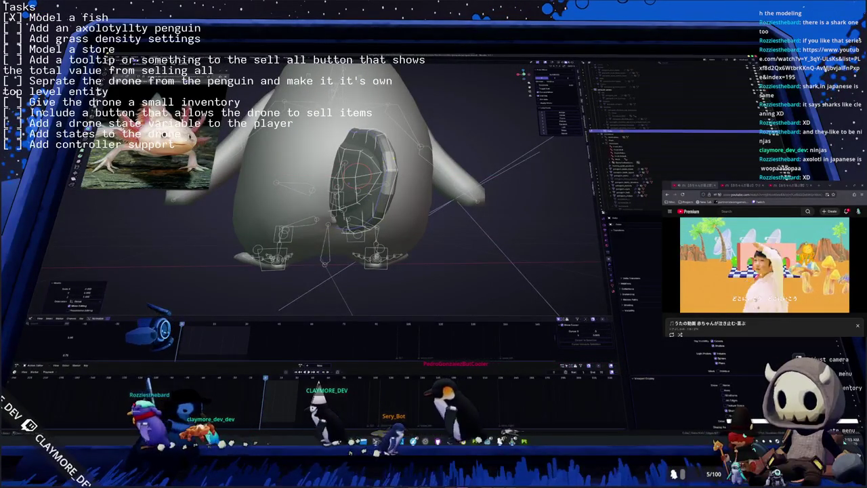
mouse_move(366, 190)
middle_mouse_down()
mouse_move(406, 169)
mouse_move(312, 197)
middle_mouse_up()
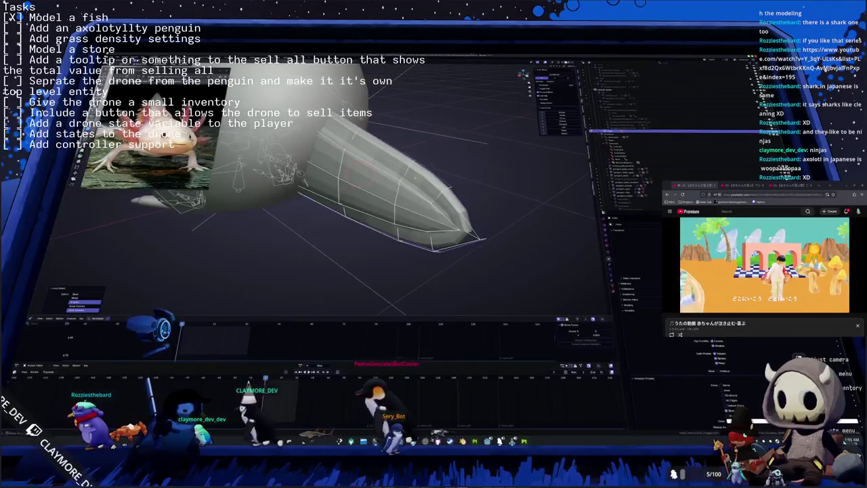
mouse_move(363, 173)
middle_mouse_down()
mouse_move(406, 213)
mouse_move(335, 166)
mouse_move(380, 186)
mouse_move(349, 211)
middle_mouse_up()
Step: Return to Object Mode and orbit in close to inspect the solid thickened tail
scroll(363, 200, "down", 5)
scroll(363, 199, "down", 3)
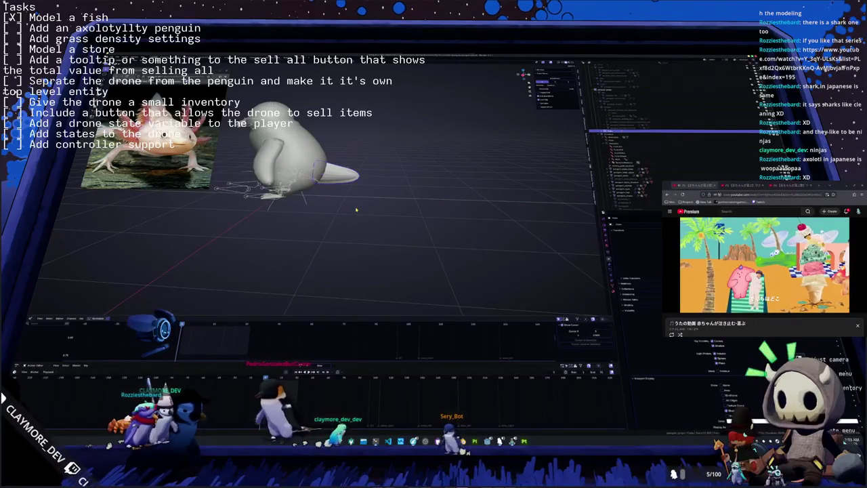
mouse_move(355, 210)
middle_mouse_down()
mouse_move(342, 208)
mouse_move(379, 234)
middle_mouse_up()
scroll(342, 208, "up", 3)
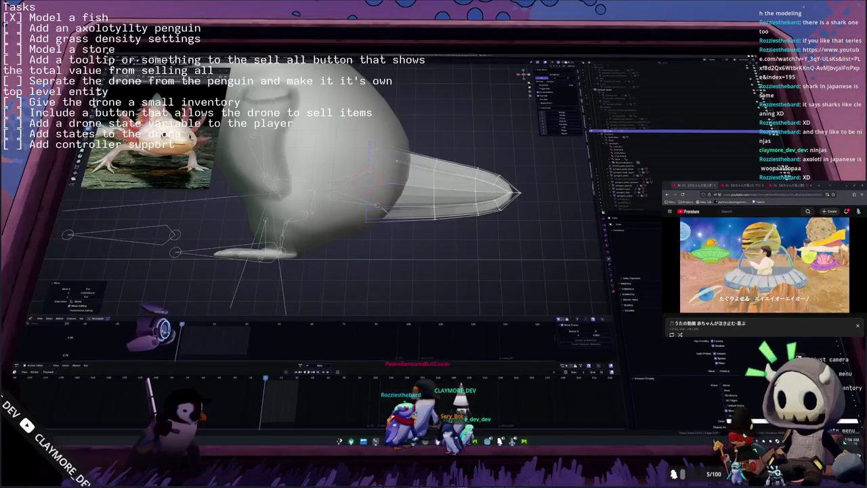
key("Tab")
key("Tab")
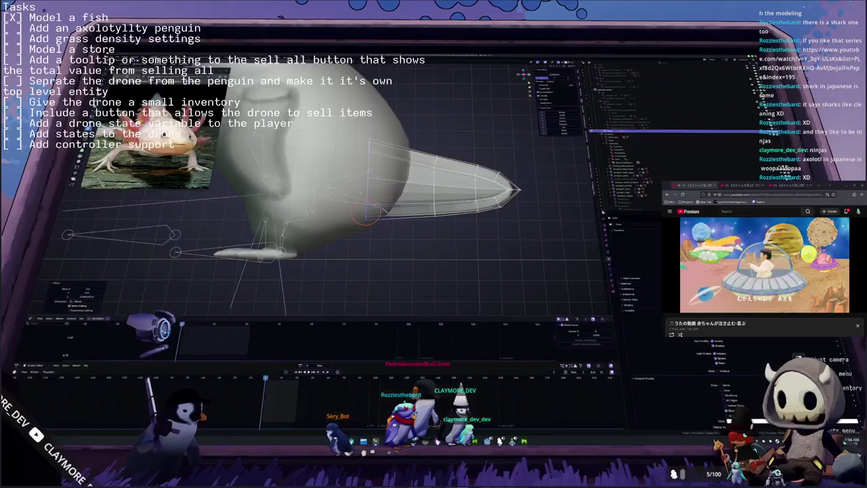
mouse_move(416, 144)
middle_mouse_down()
mouse_move(343, 196)
mouse_move(420, 216)
mouse_move(364, 184)
middle_mouse_up()
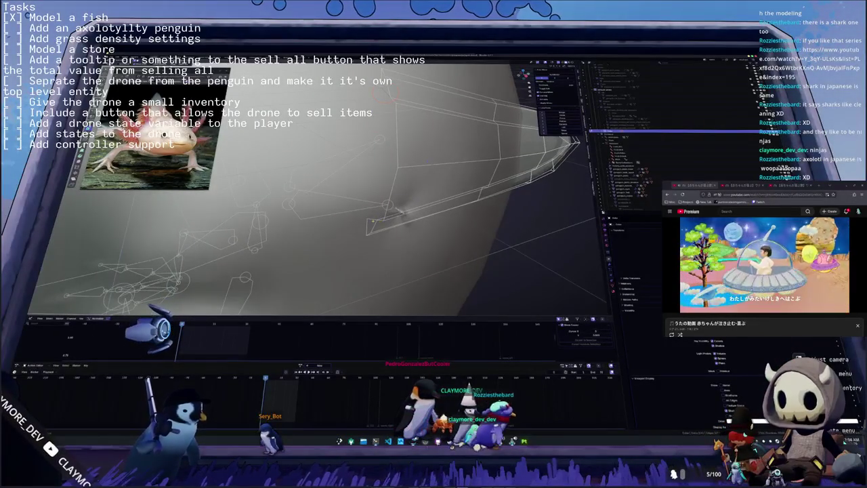
right_click(373, 218)
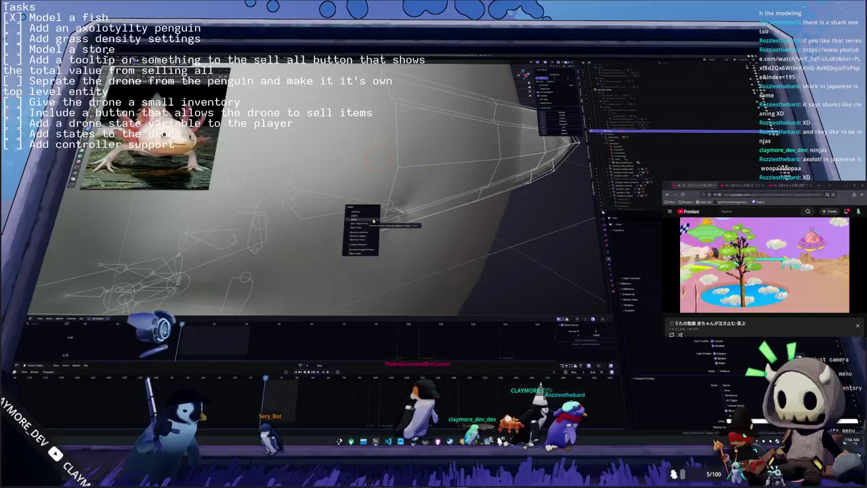
left_click(372, 219)
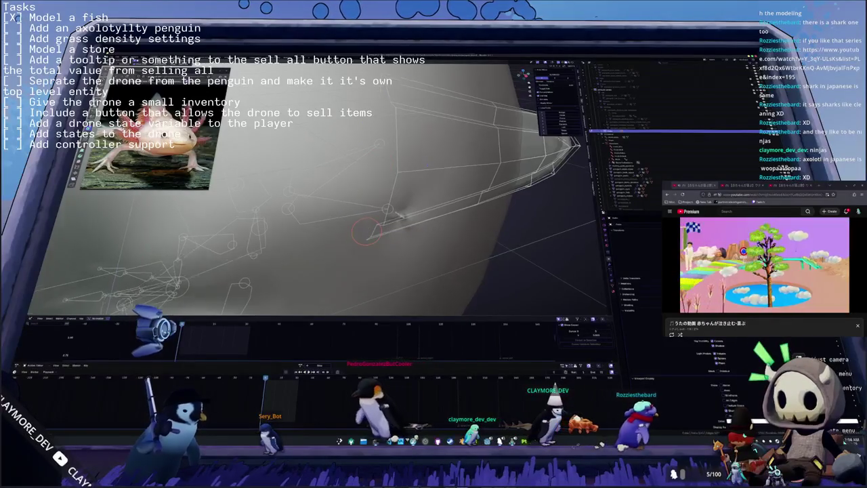
middle_click_drag(372, 219, 386, 203)
mouse_move(371, 168)
middle_mouse_down()
mouse_move(367, 138)
mouse_move(395, 196)
middle_mouse_up()
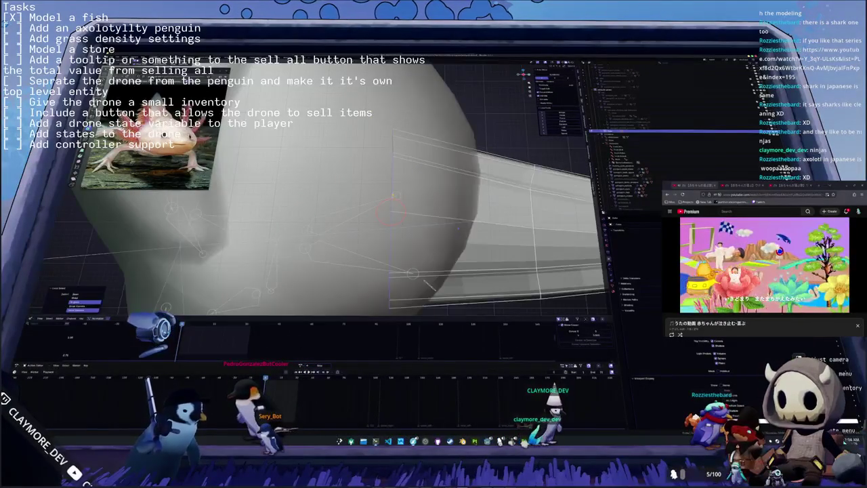
Step: Toggle X-ray on and back off while orbiting around the whole penguin
scroll(393, 196, "down", 5)
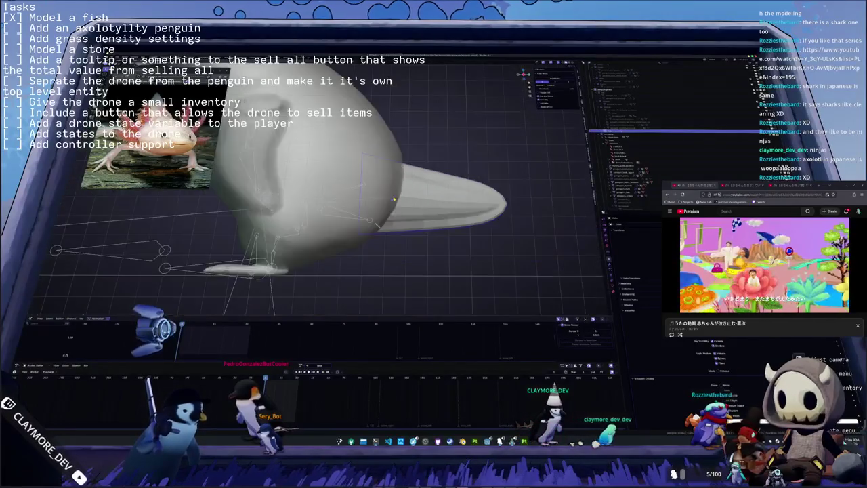
mouse_move(393, 196)
middle_mouse_down()
mouse_move(407, 203)
mouse_move(516, 105)
middle_mouse_up()
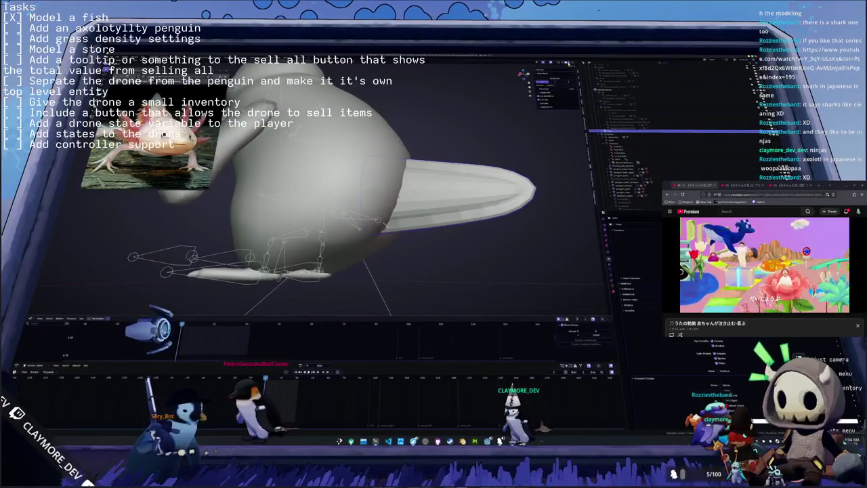
key("alt+z")
middle_click_drag(407, 203, 430, 159)
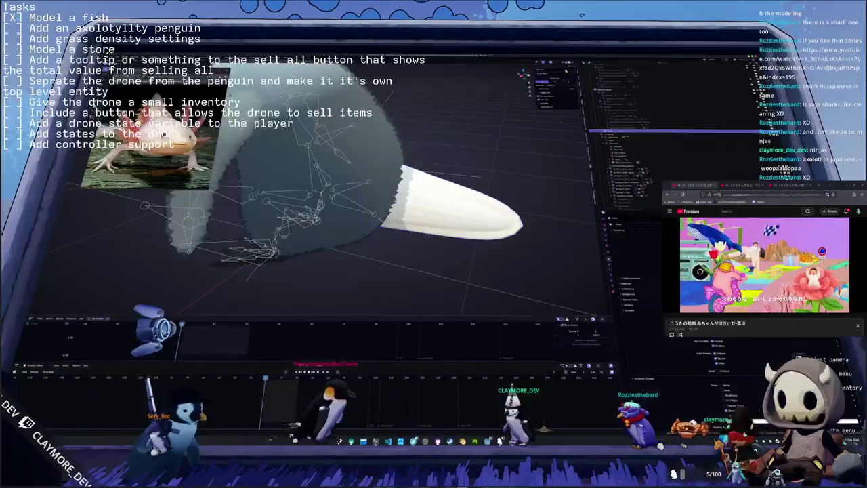
key("alt+z")
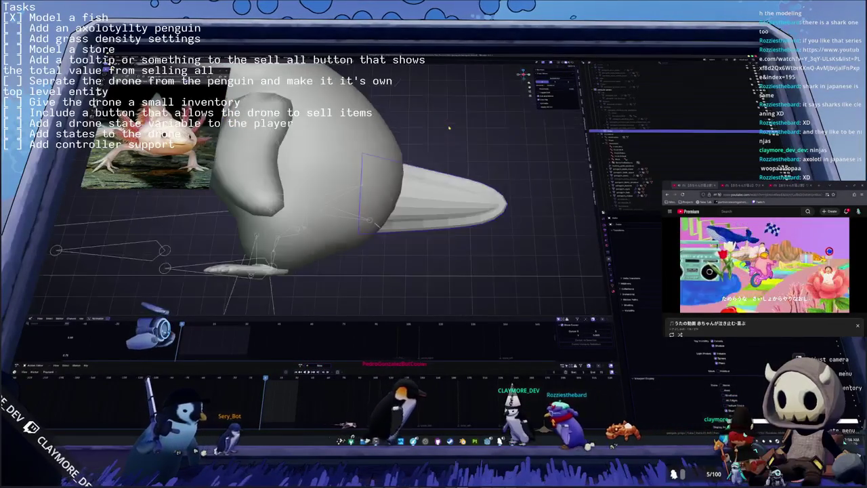
scroll(440, 156, "up", 3)
mouse_move(438, 171)
middle_mouse_down()
mouse_move(398, 182)
mouse_move(393, 196)
mouse_move(379, 190)
middle_mouse_up()
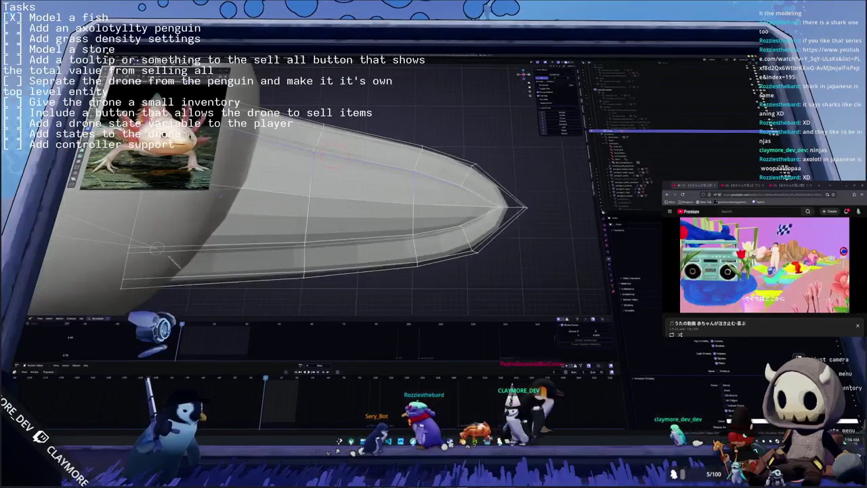
Step: Move the tail-tip vertex vertically along Z and reposition it, then view the whole model
left_click(494, 207)
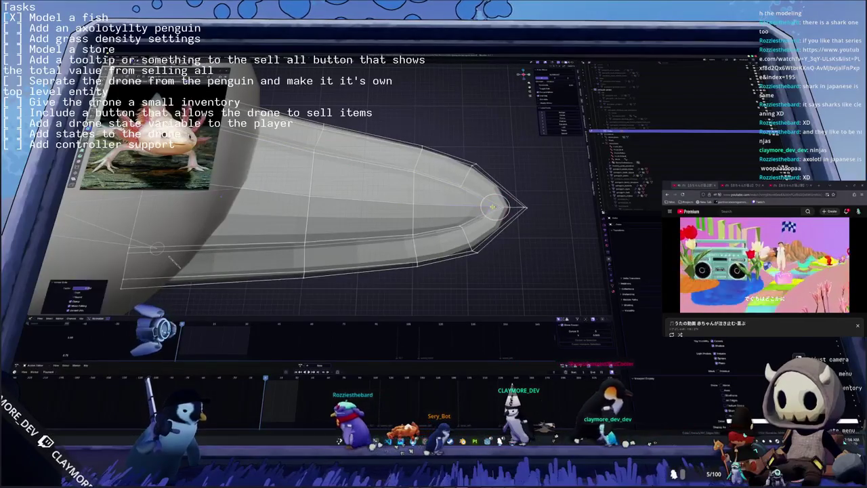
key("g")
key("z")
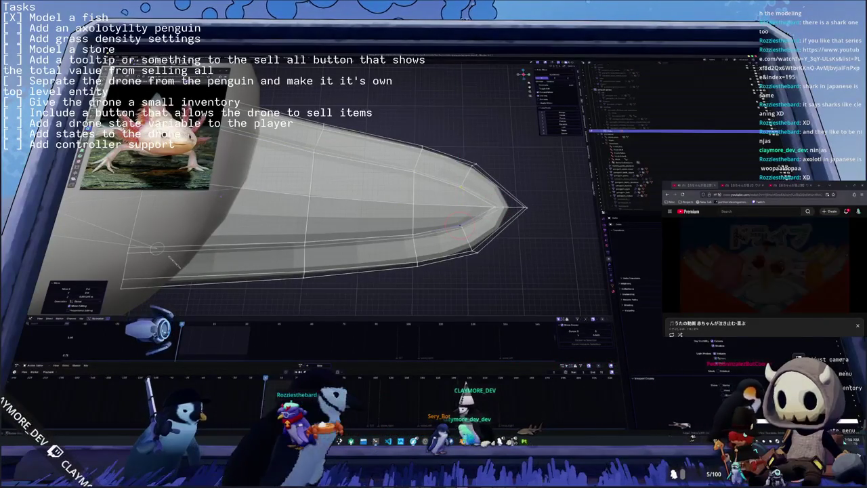
key("Return")
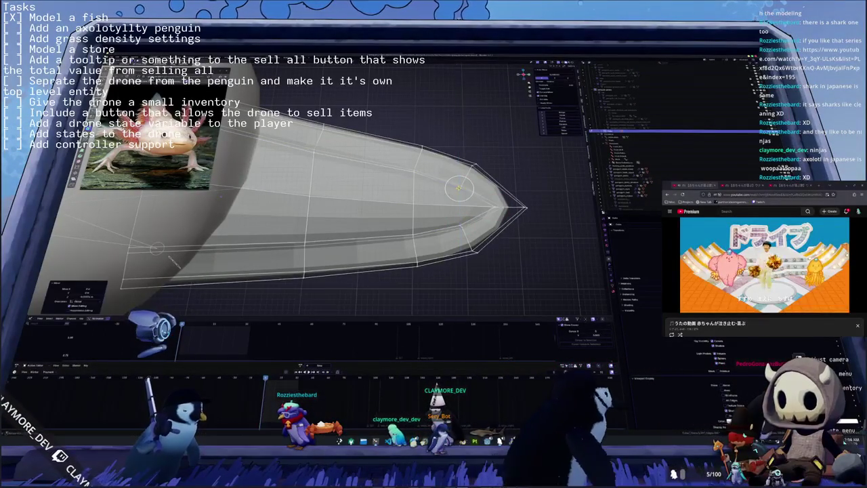
middle_click_drag(448, 187, 482, 183, "shift")
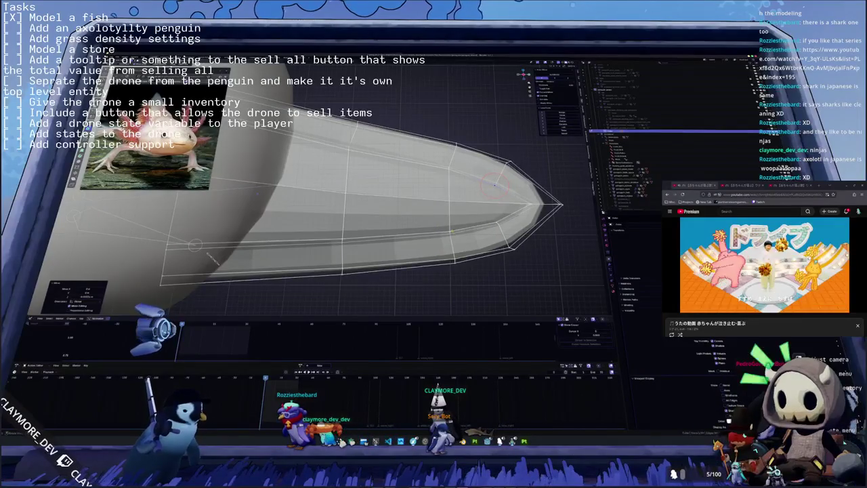
key("g")
left_click(450, 229)
mouse_move(450, 229)
middle_mouse_down()
mouse_move(496, 218)
mouse_move(469, 215)
mouse_move(476, 231)
middle_mouse_up()
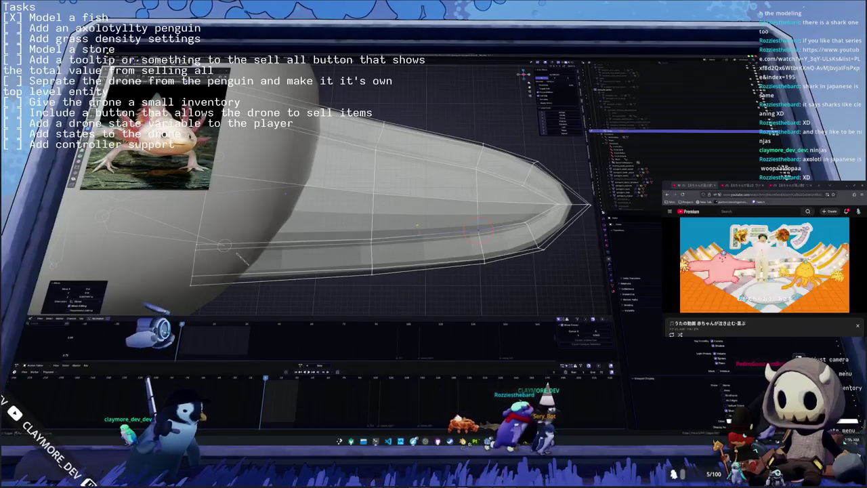
mouse_move(477, 231)
middle_mouse_down()
mouse_move(417, 227)
mouse_move(433, 229)
middle_mouse_up()
key("Tab")
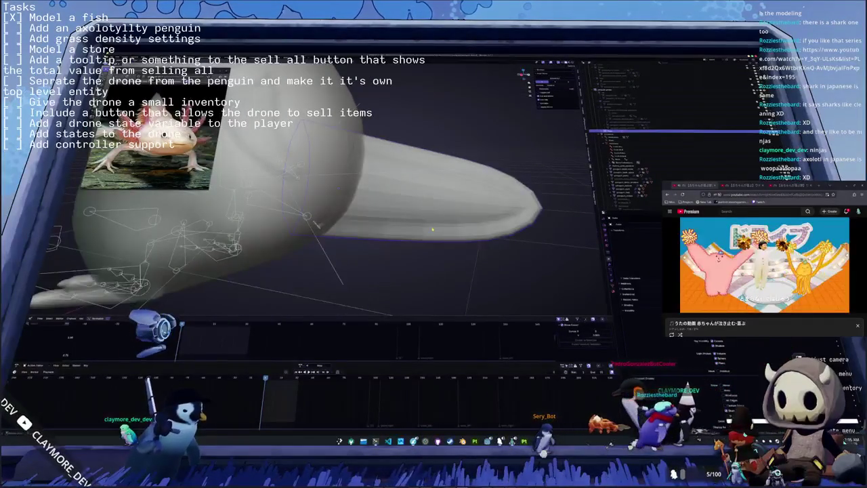
Step: Back in Edit Mode, slide the tip vertices along the X axis to shorten the tail
key("Tab")
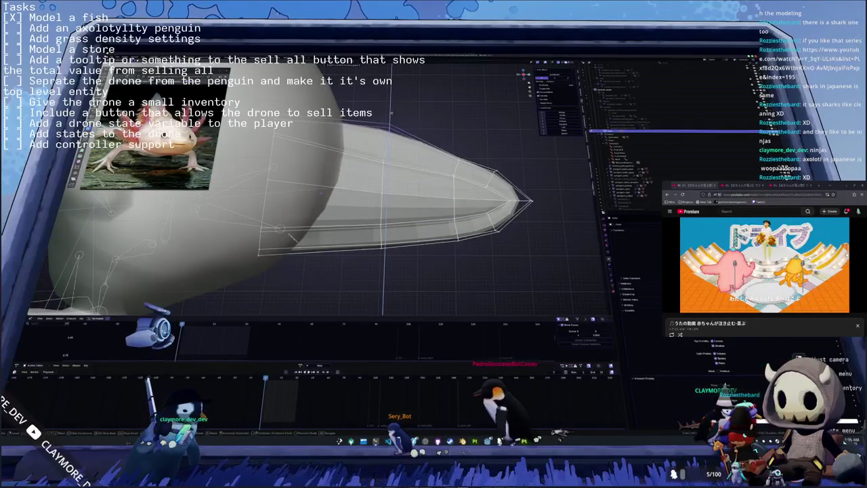
left_click_drag(389, 135, 389, 126)
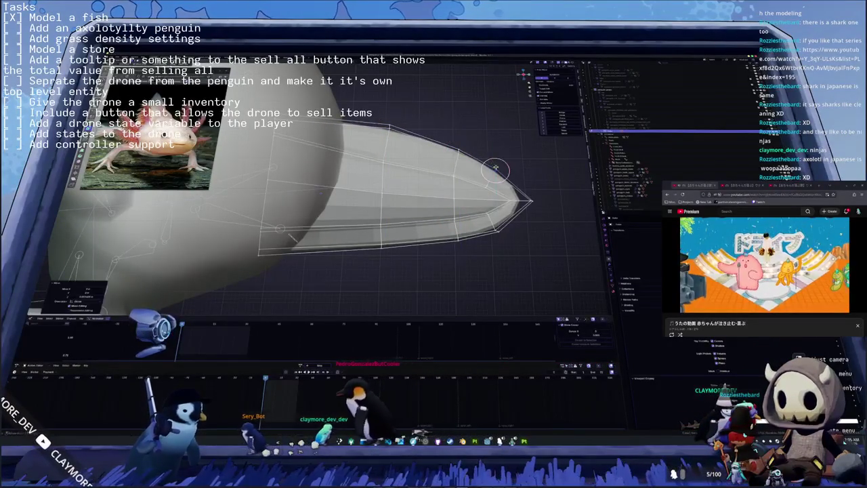
scroll(447, 154, "up", 2)
key("g")
key("x")
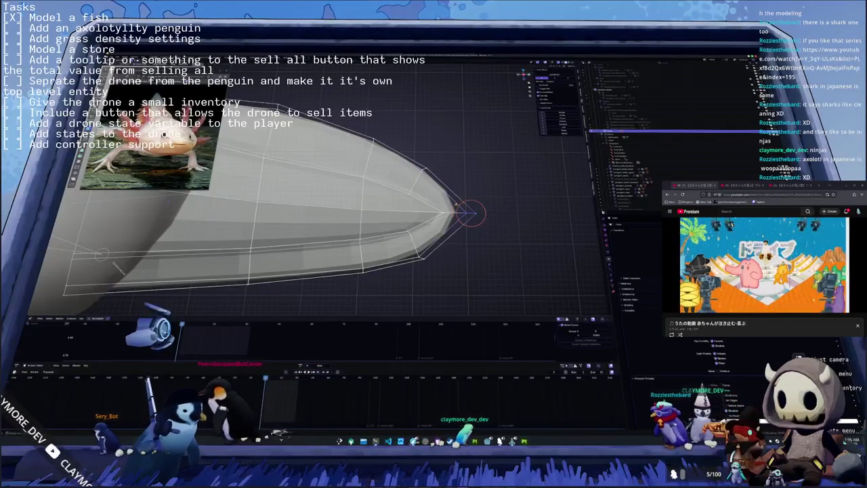
left_click(498, 206)
mouse_move(498, 205)
middle_mouse_down()
mouse_move(393, 224)
mouse_move(357, 162)
middle_mouse_up()
scroll(455, 210, "down", 4)
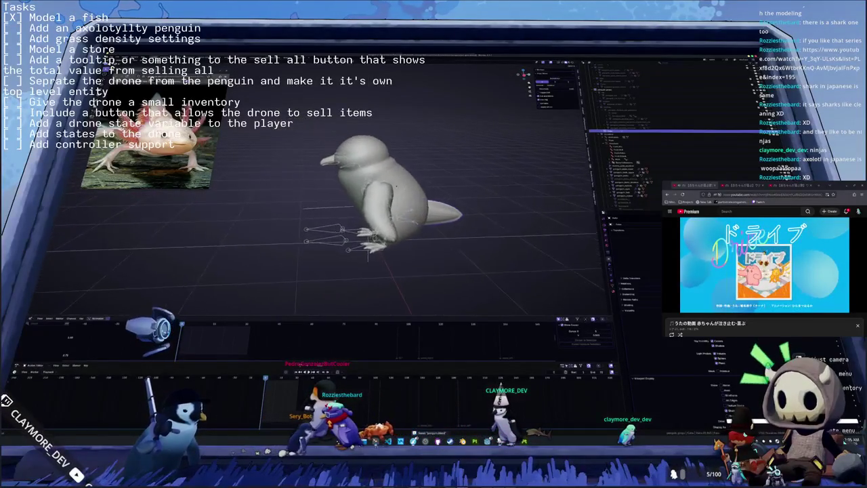
Step: Add a new plane mesh and move it to the right of the penguin
key("KP_1")
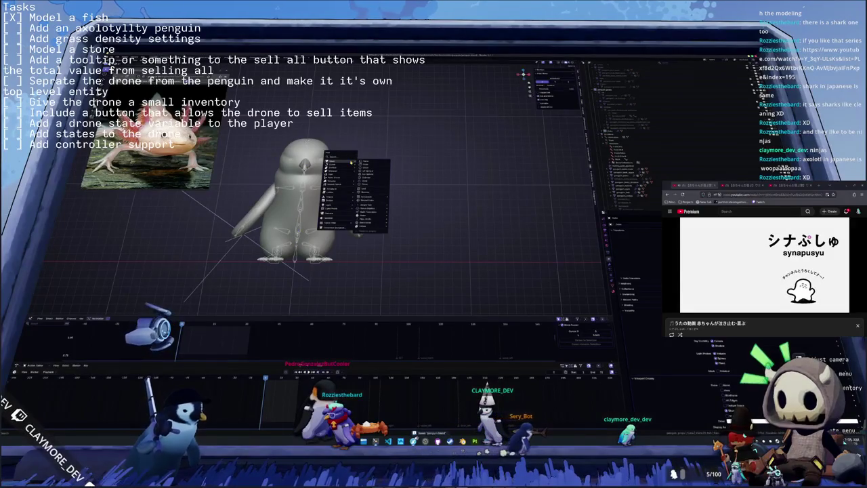
left_click(365, 165)
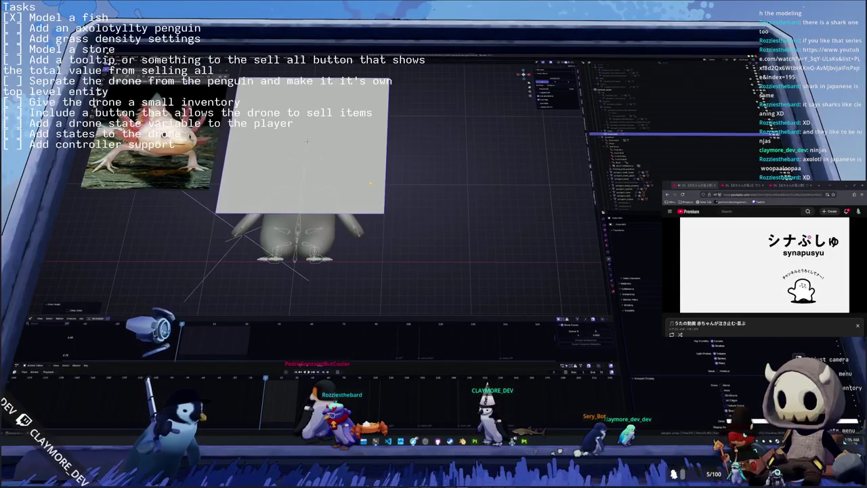
key("g")
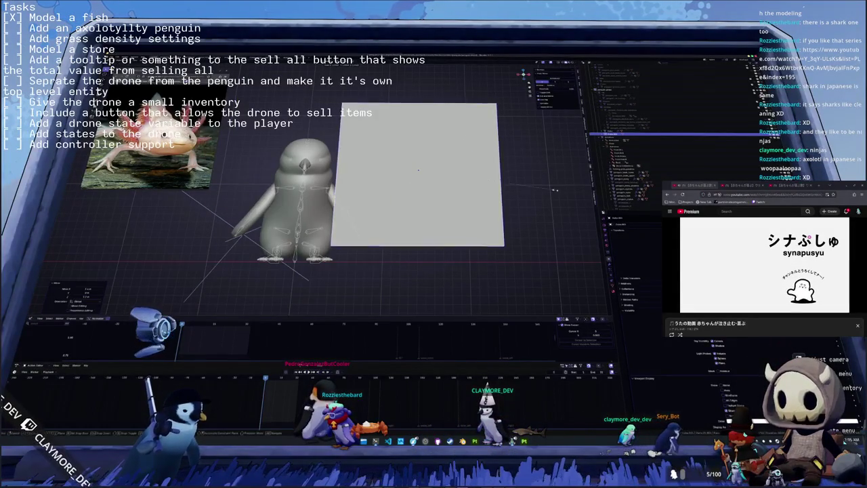
scroll(423, 170, "up", 3)
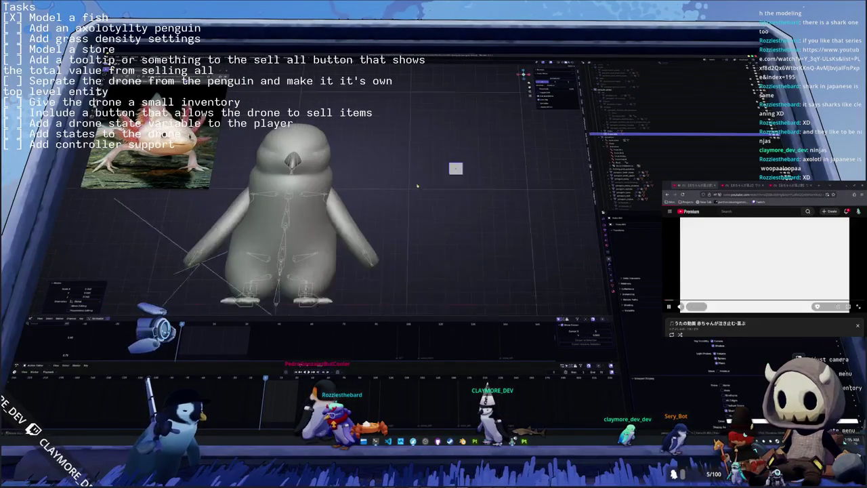
middle_click_drag(480, 167, 406, 177)
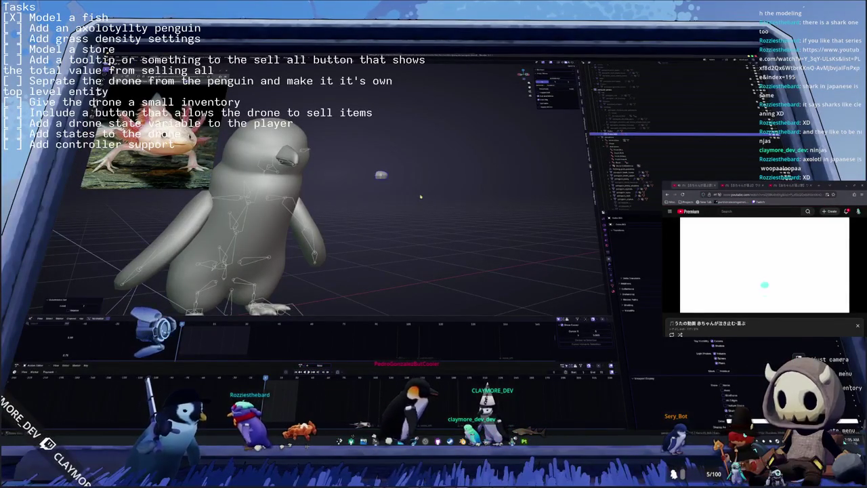
left_click(373, 178)
middle_click_drag(404, 198, 399, 195)
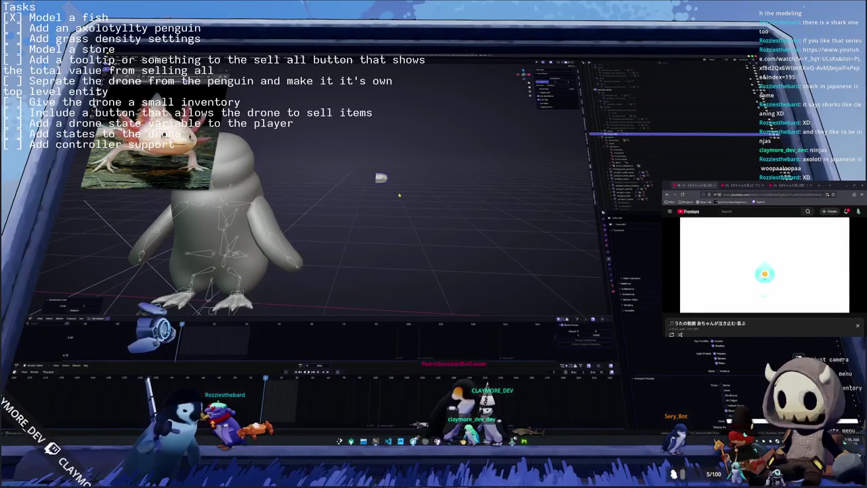
Step: From top view, stretch the small plane along the X axis into a narrow piece
key("KP_7")
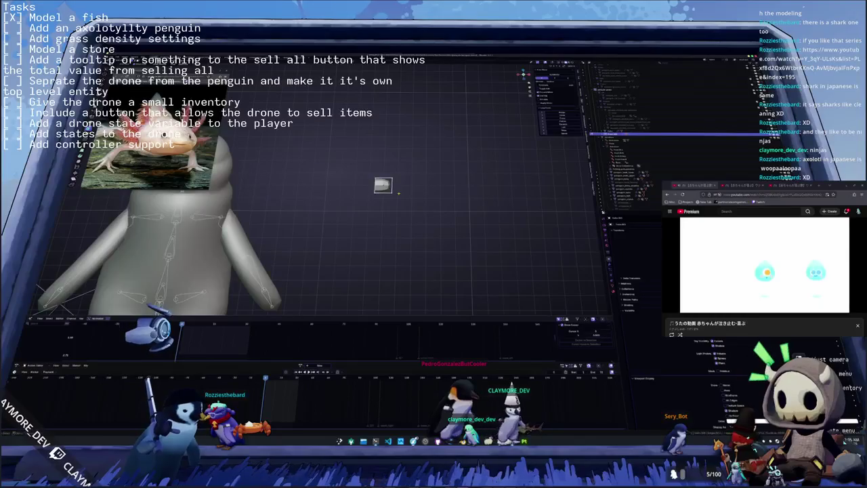
middle_click_drag(405, 166, 402, 159)
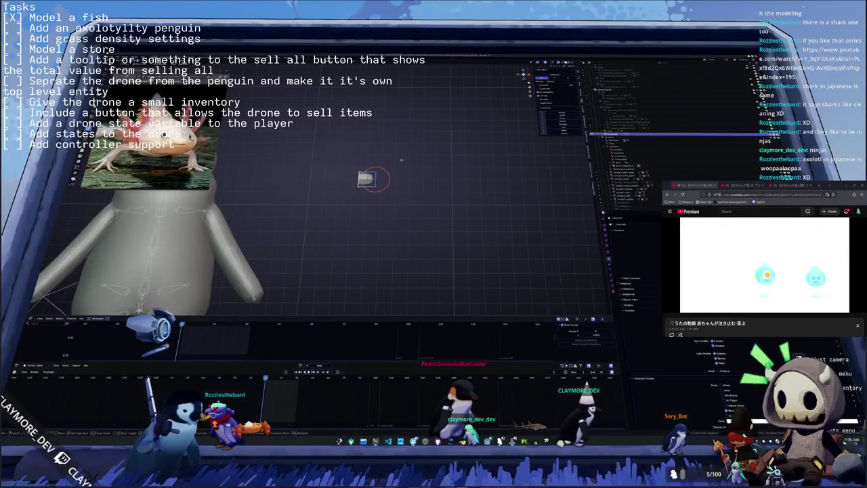
key("s")
key("x")
left_click(438, 165)
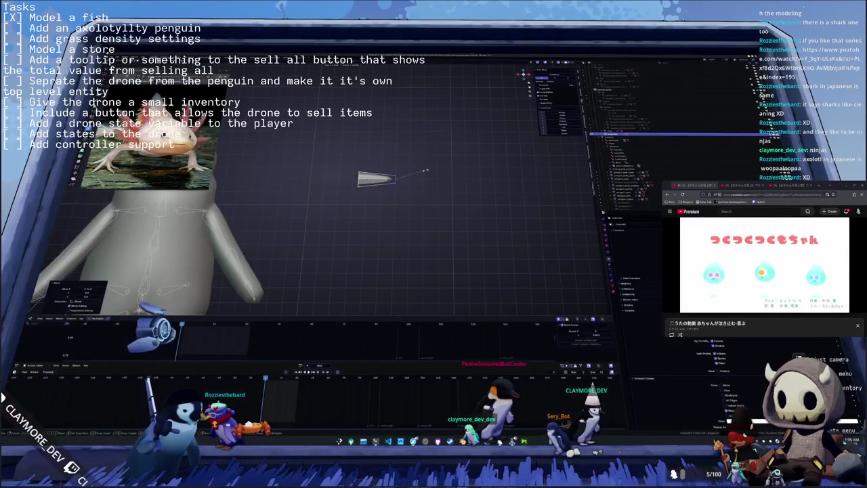
Step: Confirm the spike's X-axis stretch, then orbit and zoom to inspect it beside the penguin
mouse_move(426, 170)
middle_mouse_down()
mouse_move(443, 169)
mouse_move(344, 194)
mouse_move(406, 203)
middle_mouse_up()
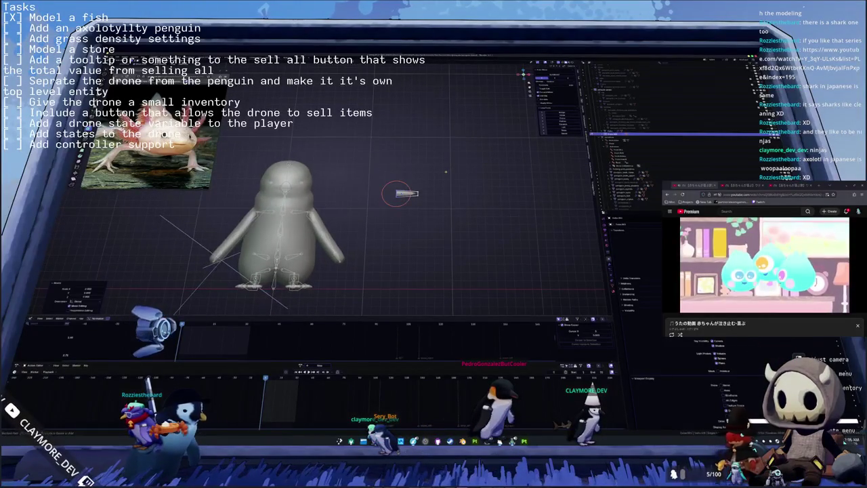
scroll(445, 171, "up", 1)
scroll(444, 174, "up", 1)
scroll(441, 177, "up", 1)
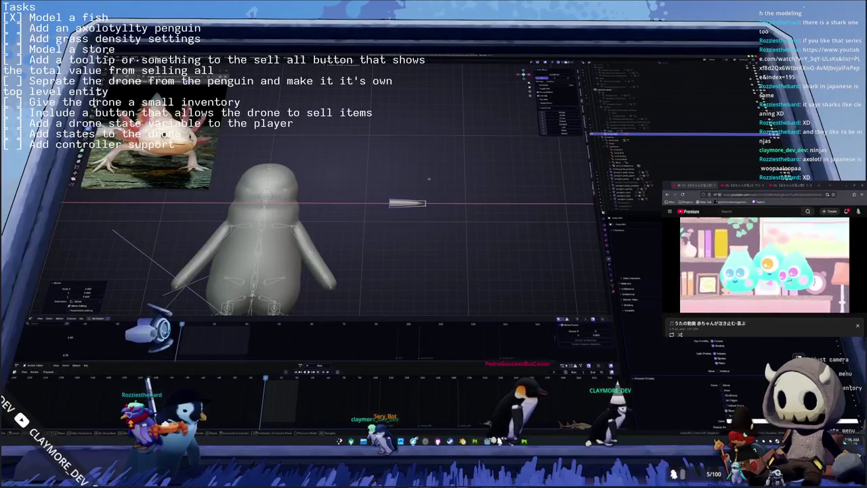
left_click(389, 204)
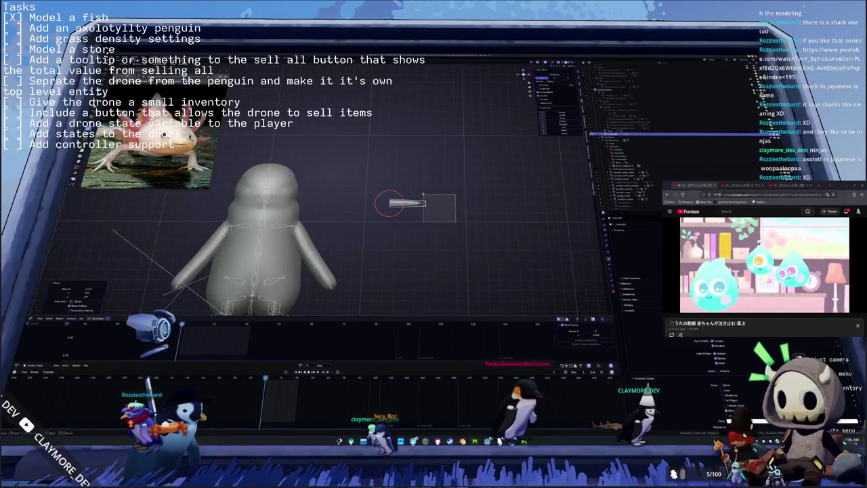
left_click(425, 204)
middle_click_drag(425, 203, 417, 216)
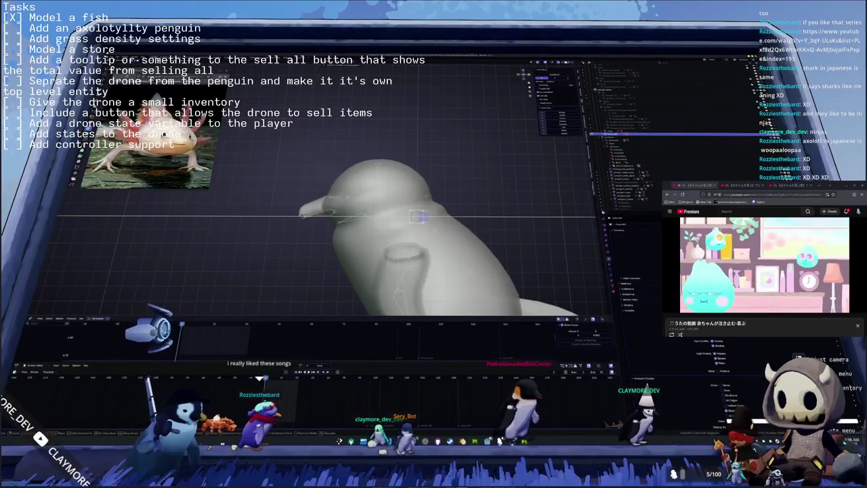
mouse_move(420, 217)
middle_mouse_down()
mouse_move(404, 122)
mouse_move(471, 184)
middle_mouse_up()
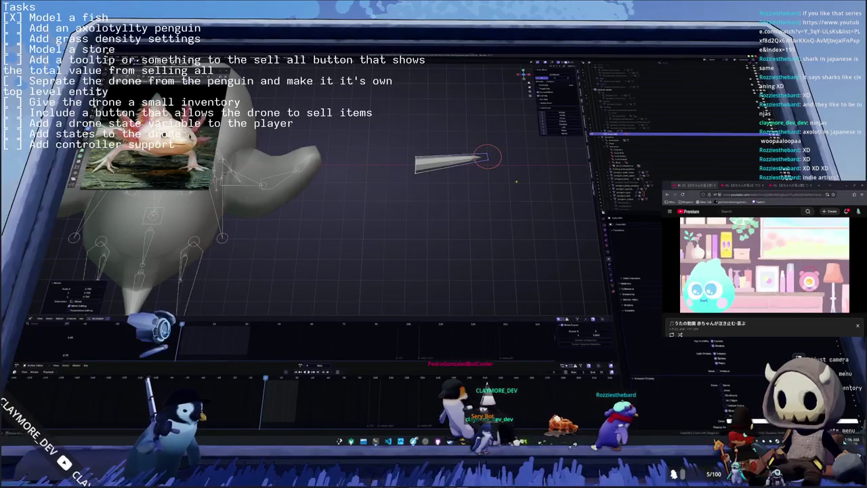
Step: Orbit to a front view and confirm the spike's new scale
middle_click_drag(339, 203, 339, 230)
middle_click_drag(516, 182, 383, 195)
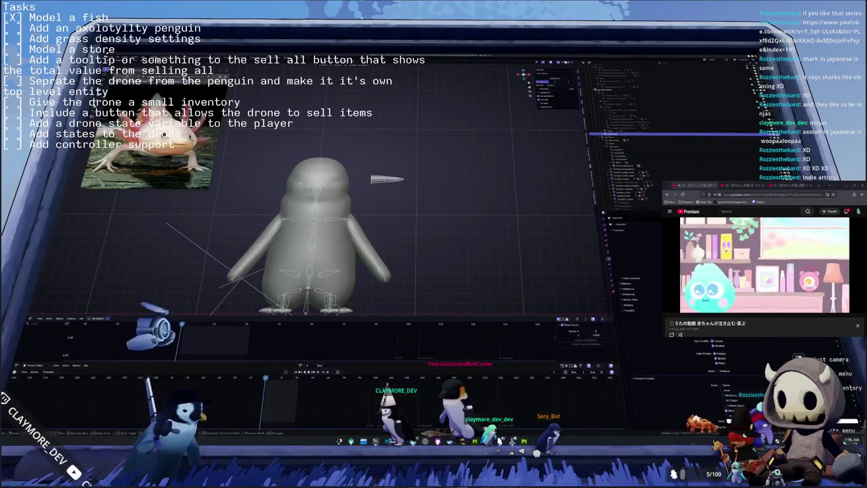
scroll(419, 223, "up", 3)
scroll(419, 223, "up", 2)
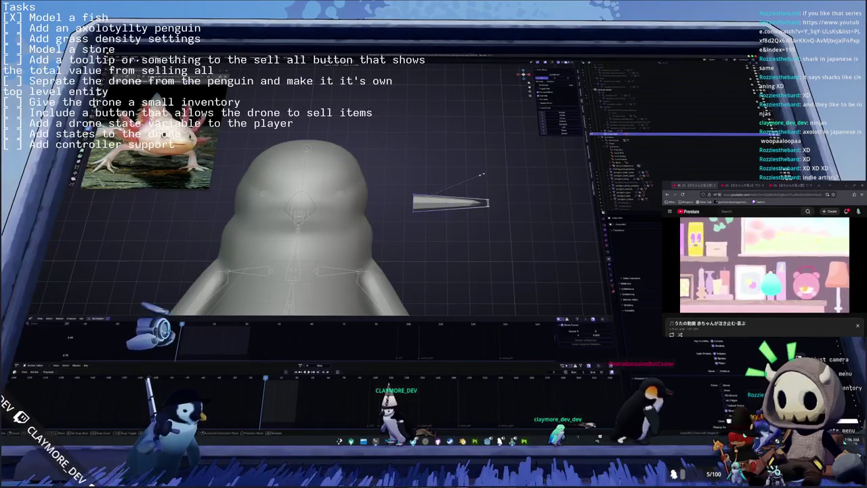
left_click(481, 174)
scroll(461, 179, "down", 1)
scroll(450, 182, "down", 1)
scroll(446, 183, "down", 1)
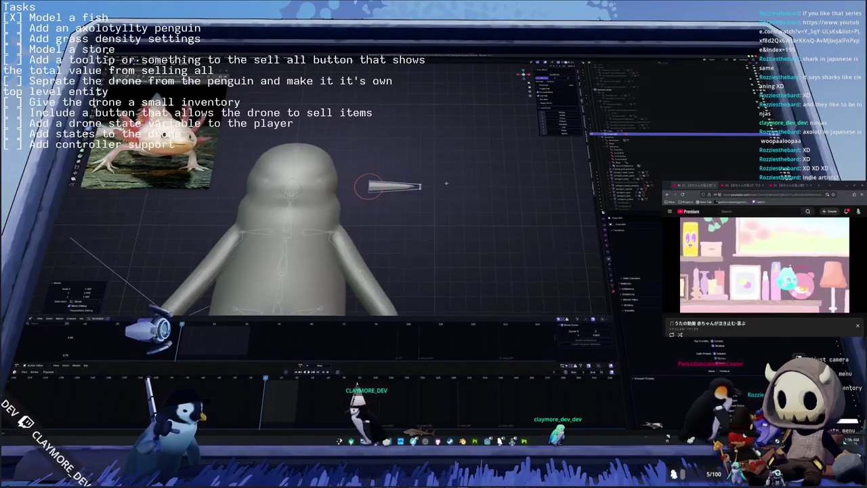
middle_click_drag(446, 183, 440, 203)
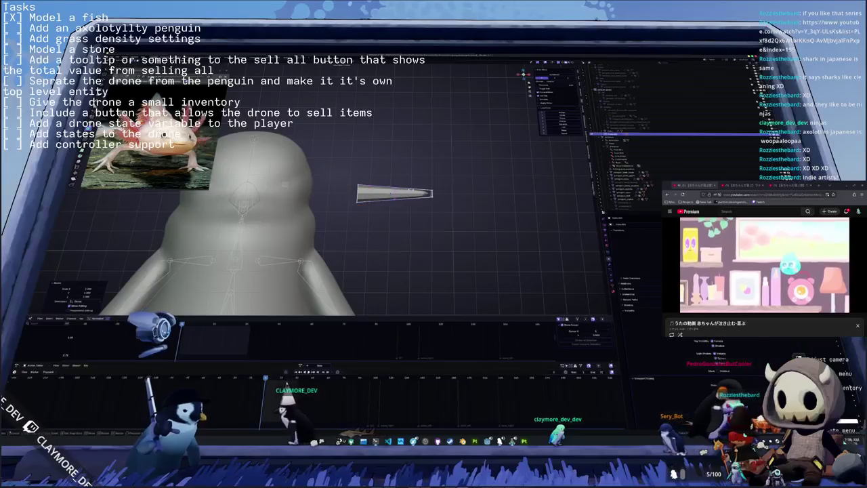
mouse_move(440, 203)
middle_mouse_down()
mouse_move(418, 189)
mouse_move(399, 210)
middle_mouse_up()
Step: Try extruding from the spike's tip, then undo back to the selected spike and centre on it
key("a")
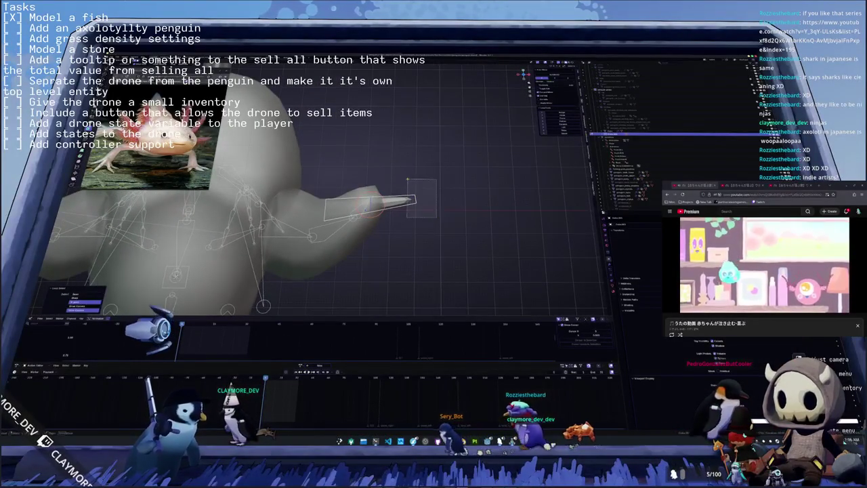
right_click(415, 199, "shift")
key("e")
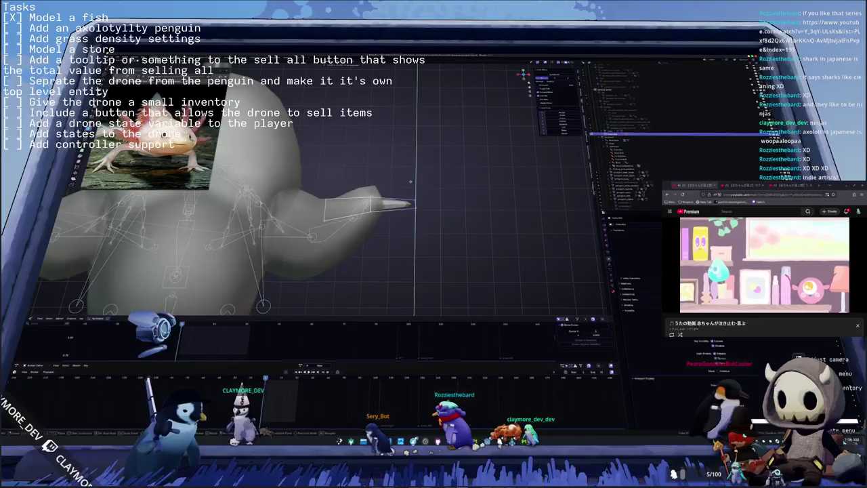
left_click(436, 187)
key("ctrl+z")
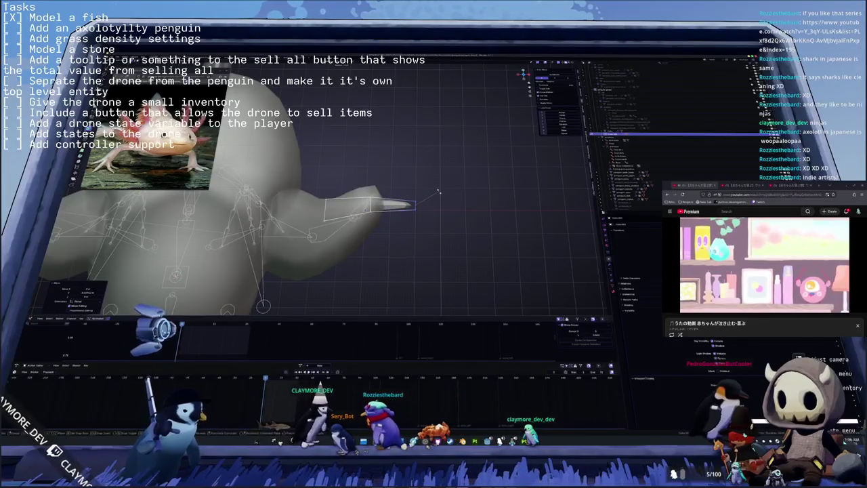
key("e")
right_click(444, 202)
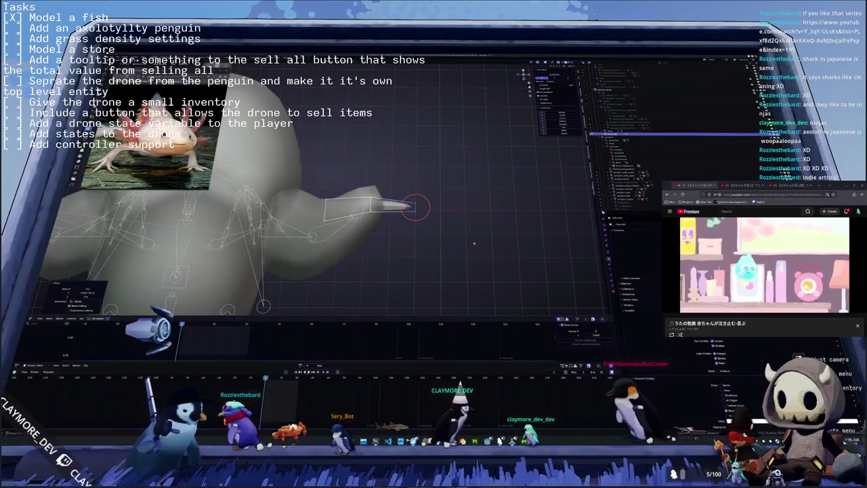
key("ctrl+z")
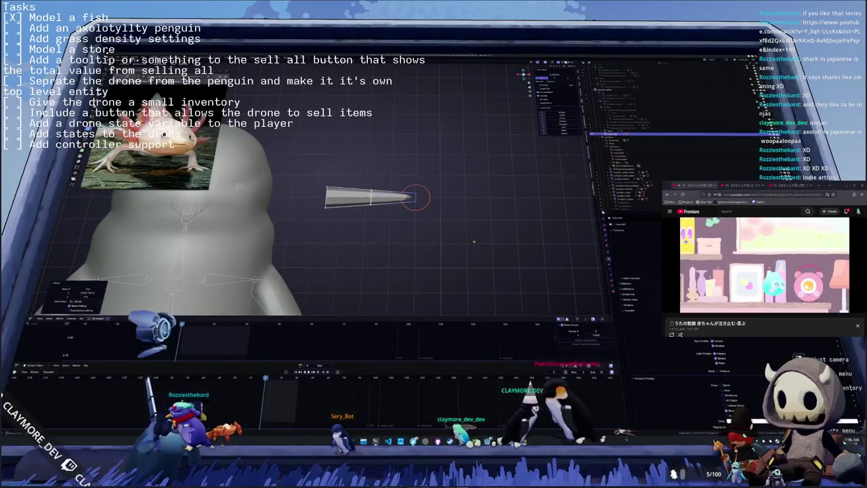
key("ctrl+z")
key("ctrl+z")
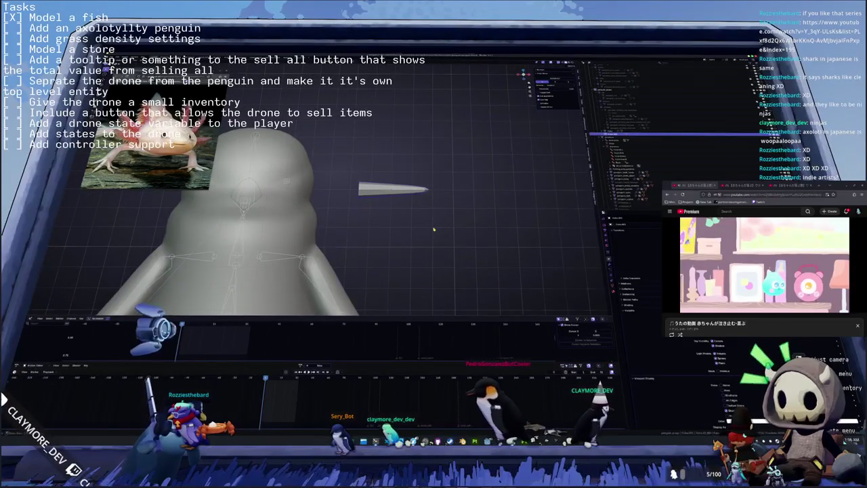
key("ctrl+z")
key("ctrl+z")
key("KP_Decimal")
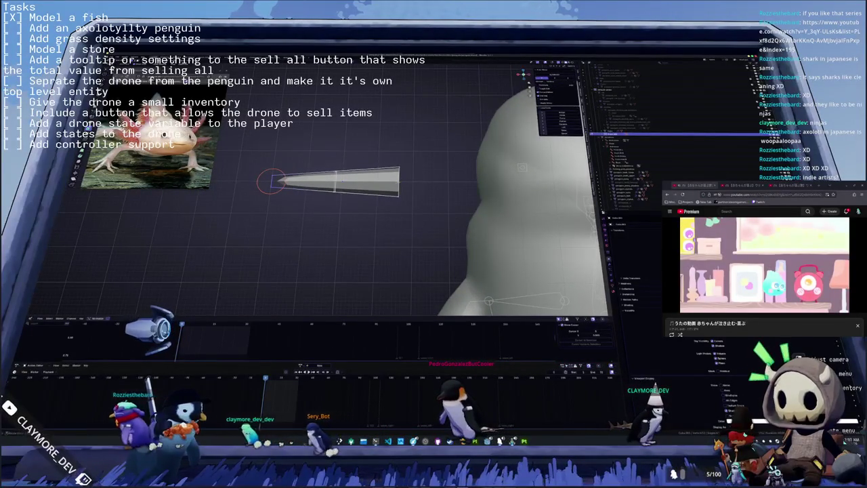
mouse_move(380, 203)
middle_mouse_down()
mouse_move(515, 223)
mouse_move(420, 206)
mouse_move(460, 209)
middle_mouse_up()
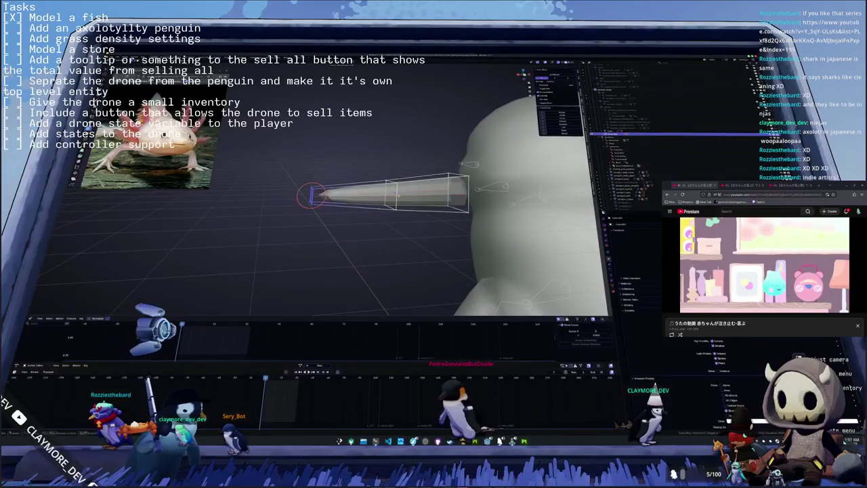
mouse_move(406, 204)
middle_mouse_down()
mouse_move(453, 209)
mouse_move(293, 184)
mouse_move(336, 193)
middle_mouse_up()
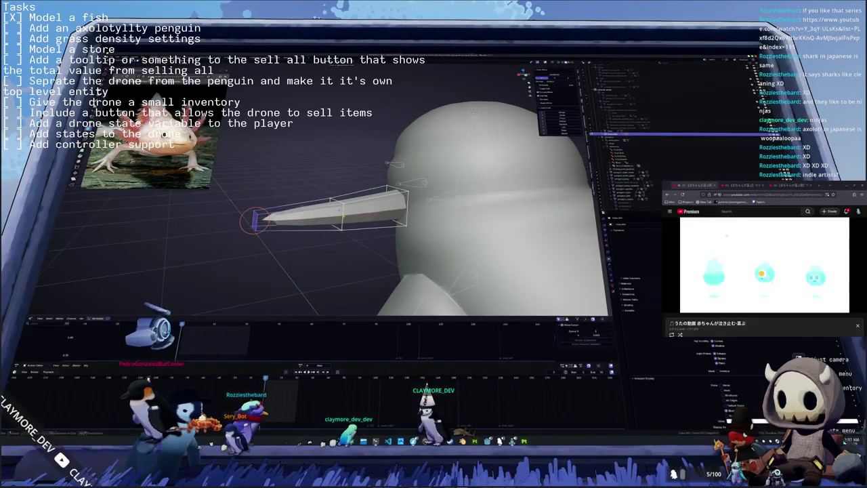
Step: Scale the beak's tip narrower into a point and view it side-on
key("Return")
key("s")
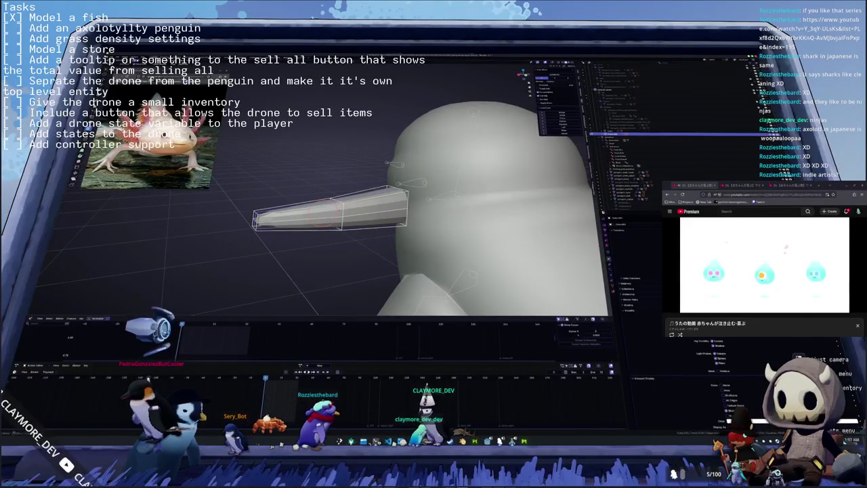
key("Return")
key("s")
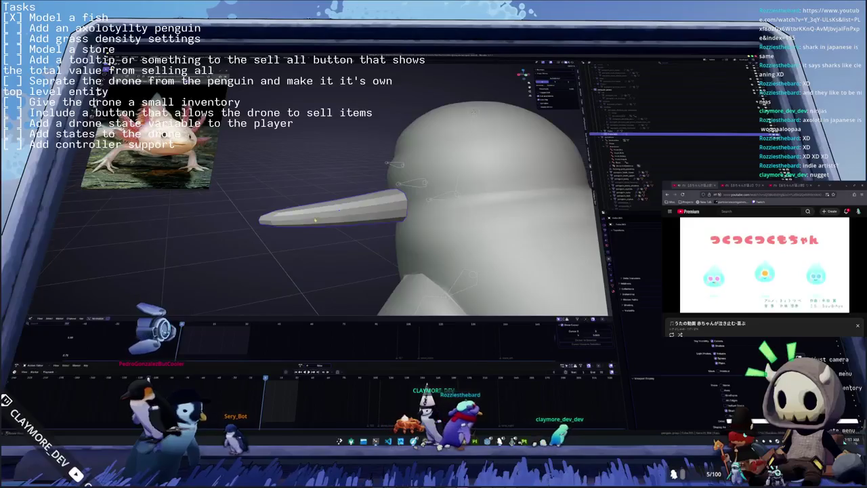
middle_click_drag(315, 220, 352, 203)
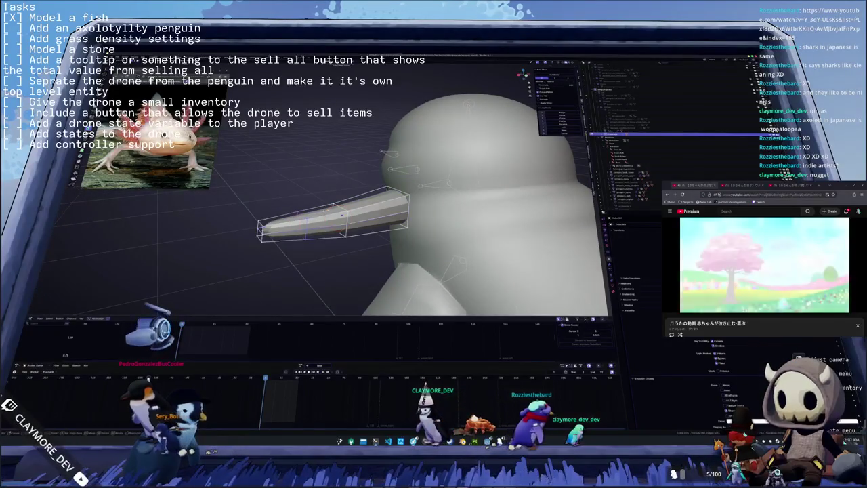
key("KP_4")
key("KP_4")
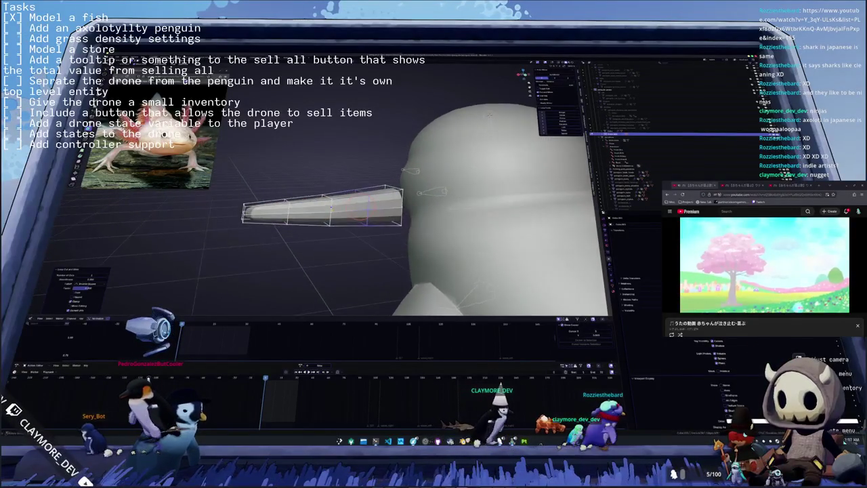
middle_click_drag(352, 204, 406, 210)
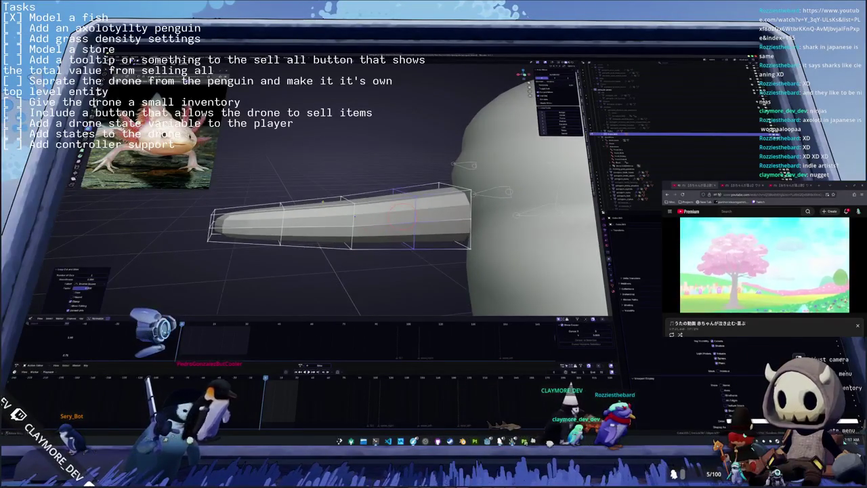
scroll(338, 190, "down", 4)
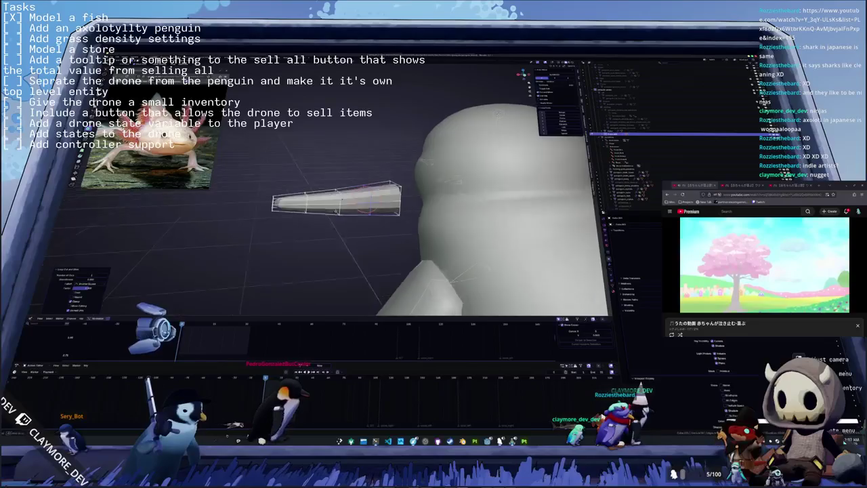
key("KP_8")
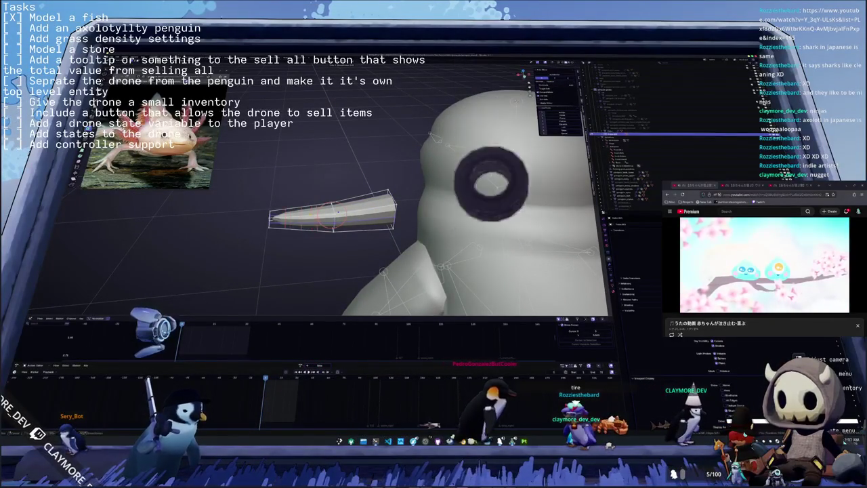
Step: Add loop cuts dividing the beak along its length
key("ctrl+r")
left_click(310, 217)
mouse_move(310, 217)
middle_mouse_down()
mouse_move(347, 202)
mouse_move(342, 210)
middle_mouse_up()
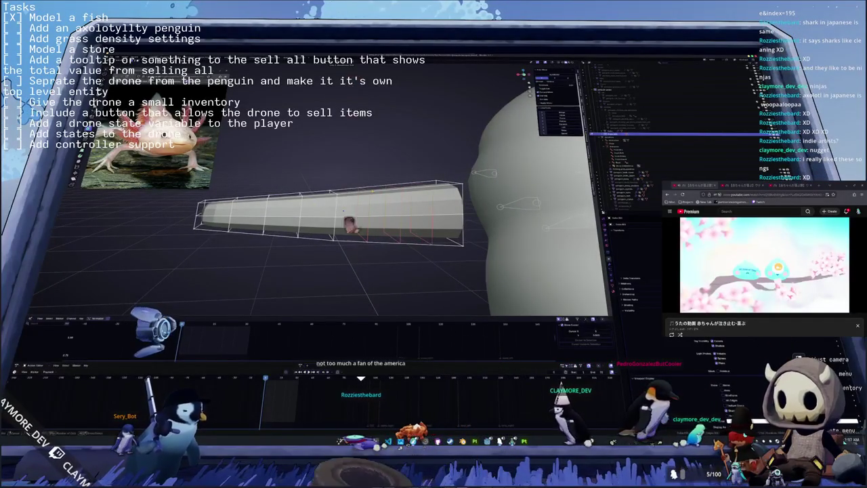
middle_click_drag(342, 211, 359, 214)
left_click(359, 214)
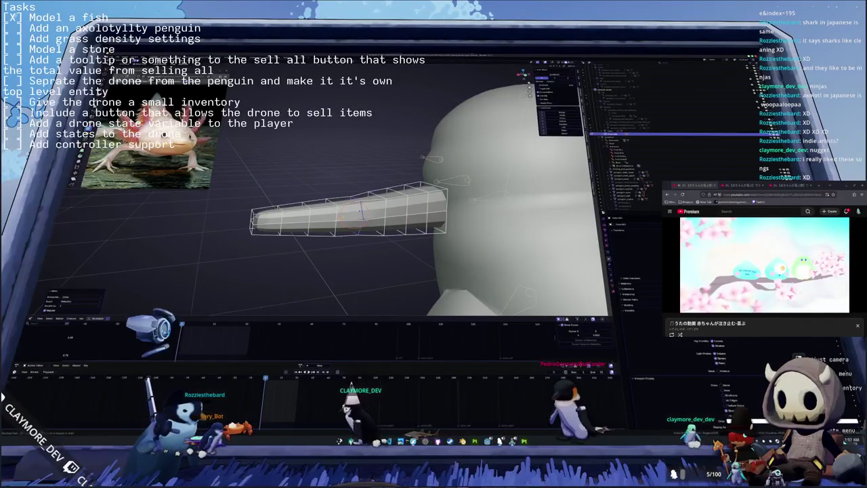
right_click(304, 229, "shift")
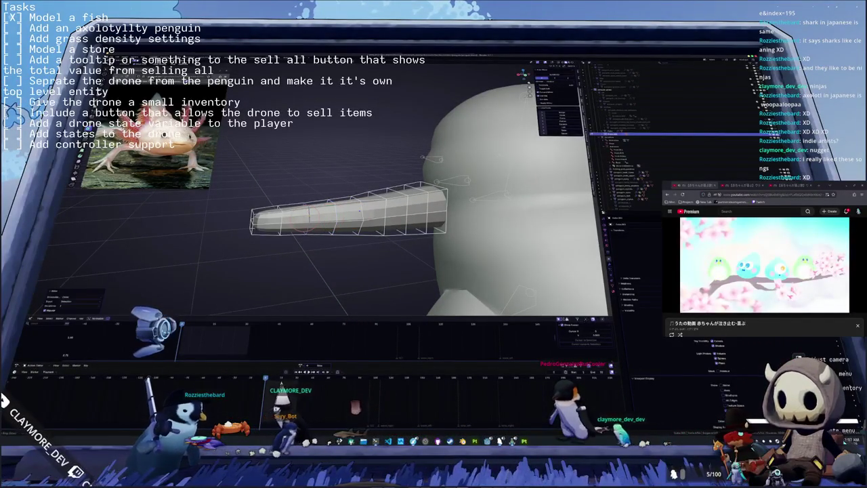
Step: Cancel the pending transform and orbit from the beak around the head toward the tail
right_click(279, 217, "shift")
middle_click_drag(279, 216, 325, 225)
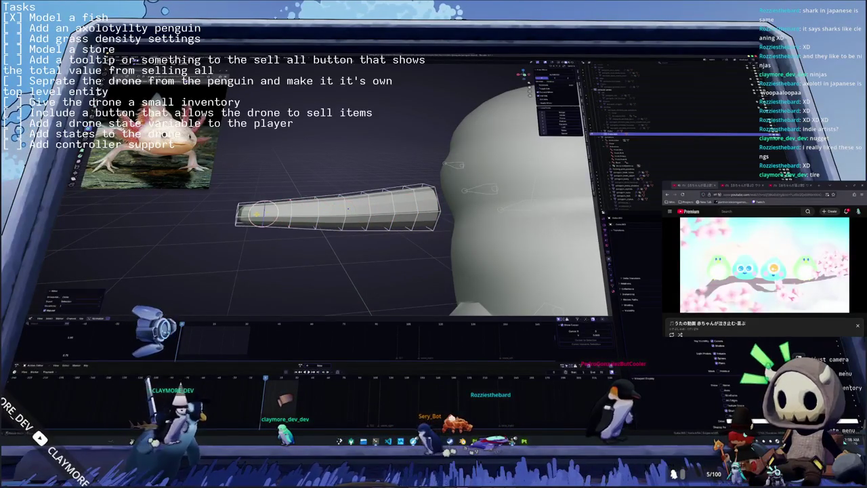
middle_click_drag(406, 217, 433, 203)
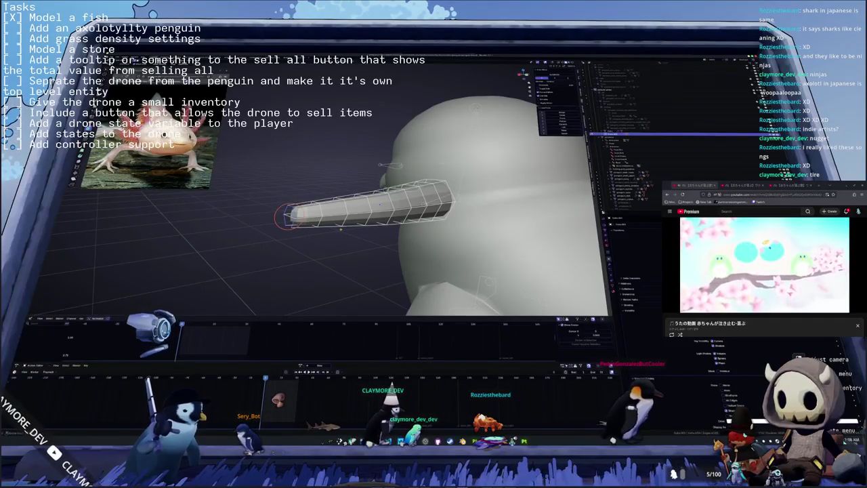
mouse_move(341, 229)
middle_mouse_down()
mouse_move(367, 246)
mouse_move(358, 214)
mouse_move(388, 213)
middle_mouse_up()
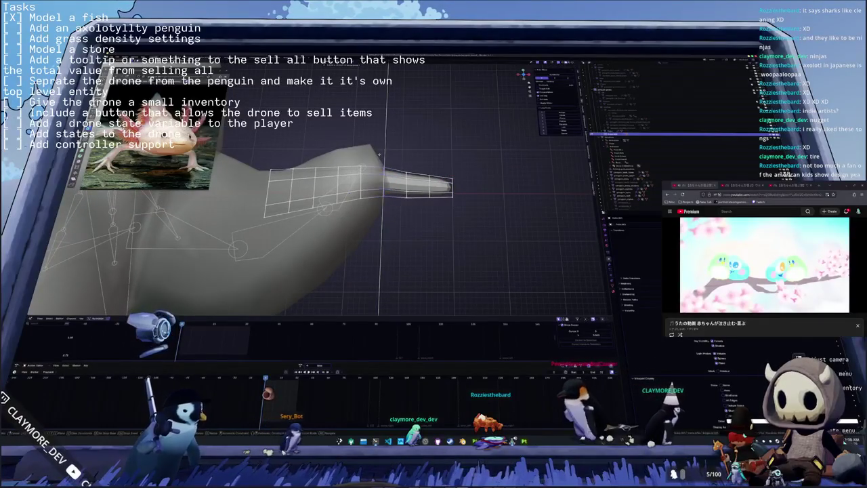
Step: Move the tail tip to the right and raise it along Z
left_click(401, 167)
key("g")
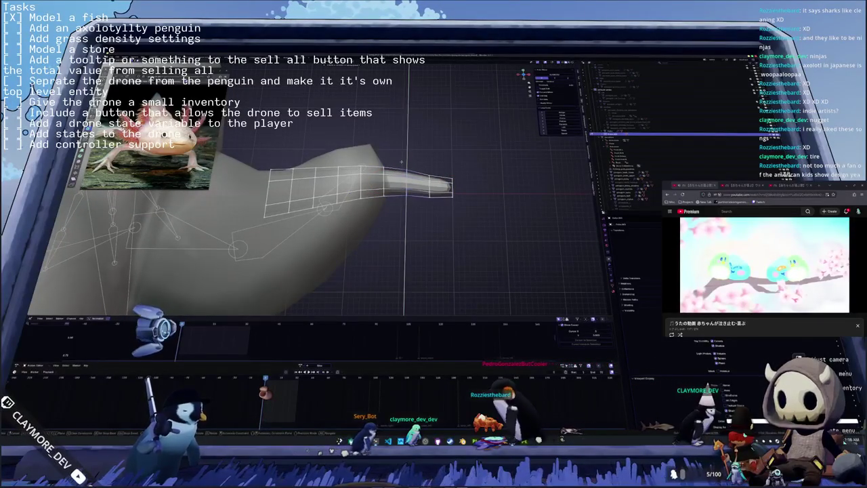
left_click(402, 162)
key("g")
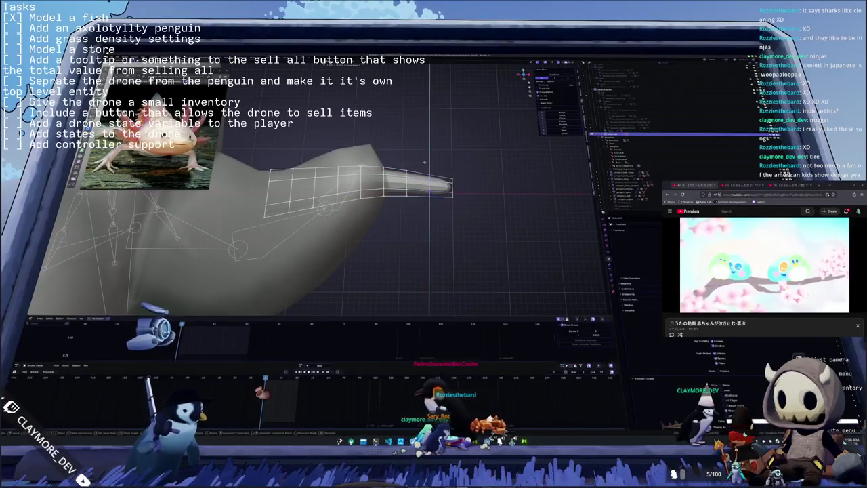
left_click(425, 161)
key("g")
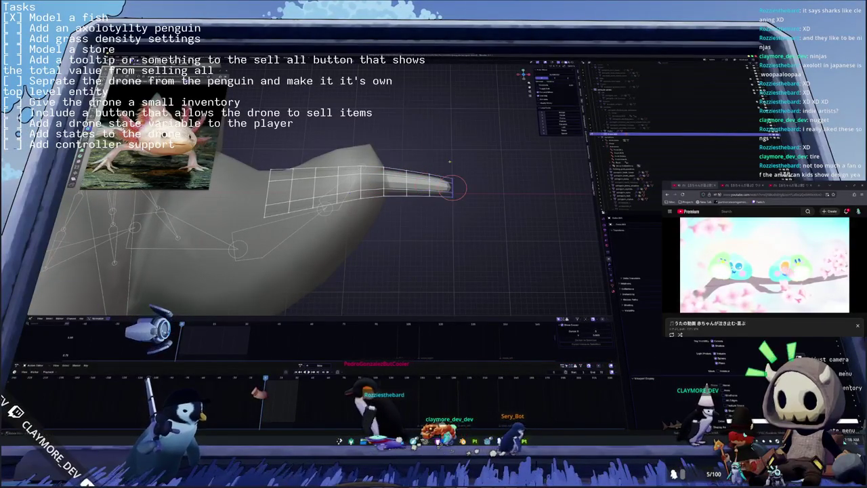
key("z")
left_click(449, 162)
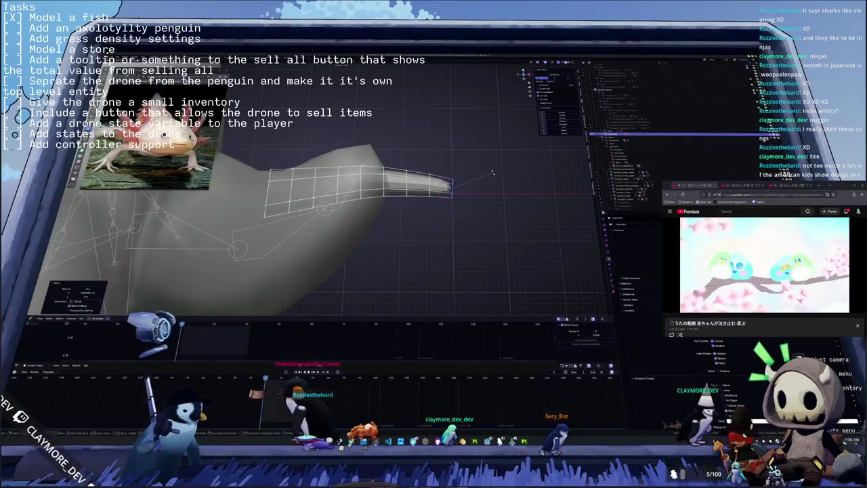
Step: Rotate the tail end and shift the tail section to curve it
middle_click_drag(338, 203, 361, 208, "shift")
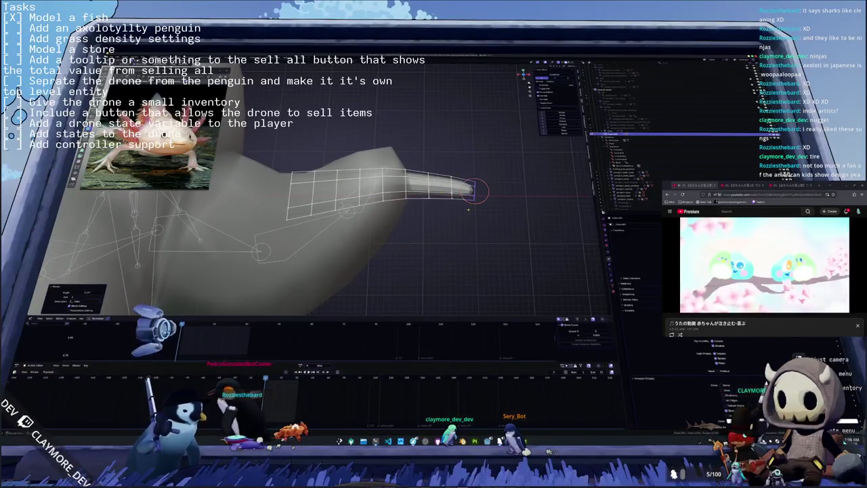
left_click(470, 148)
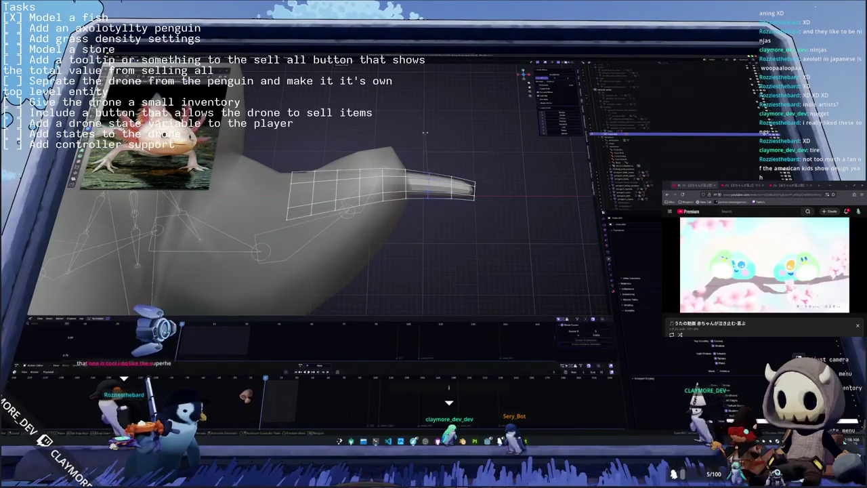
left_click(416, 132)
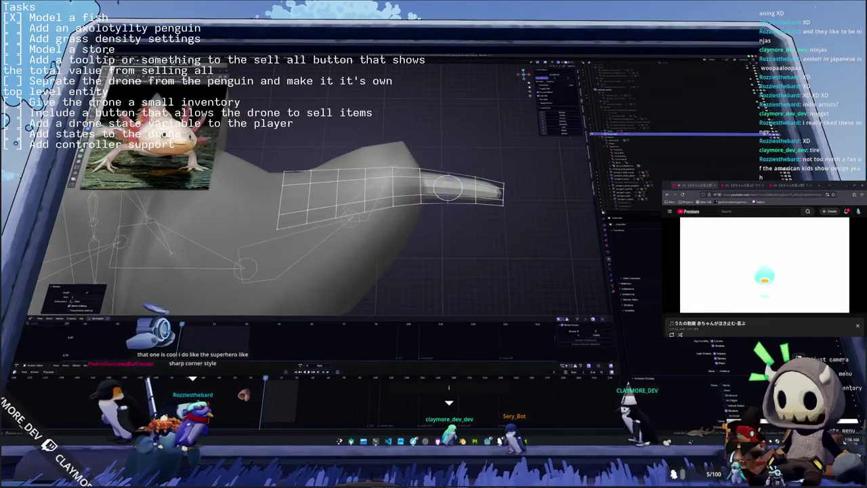
middle_click_drag(416, 132, 467, 176)
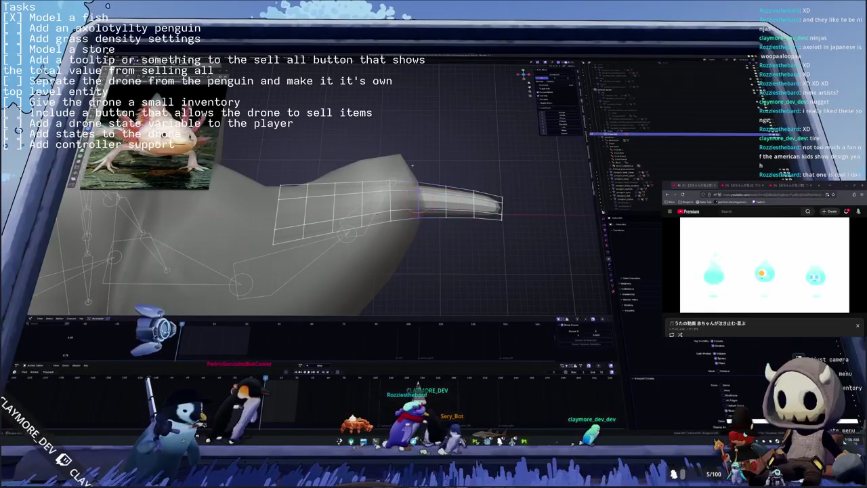
left_click(407, 163)
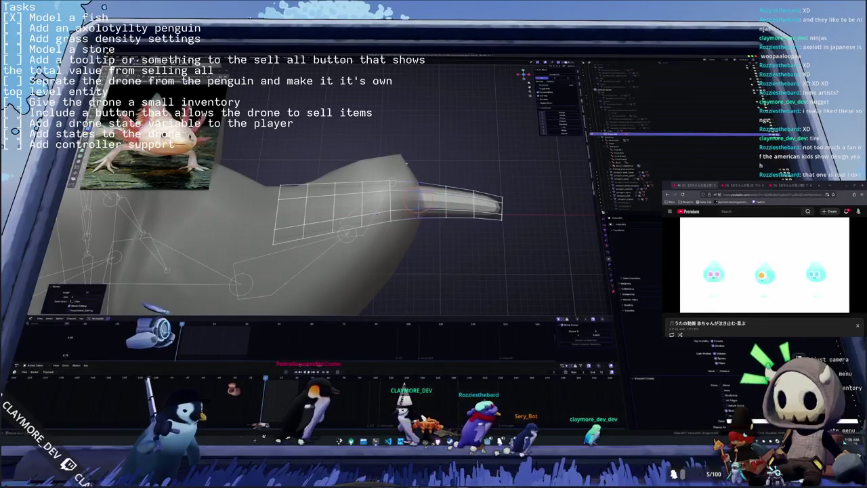
middle_click_drag(406, 163, 433, 156)
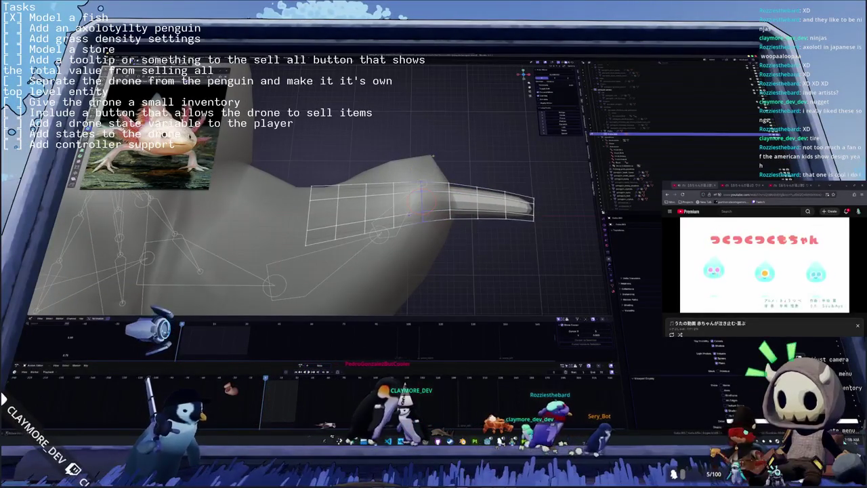
left_click(432, 156)
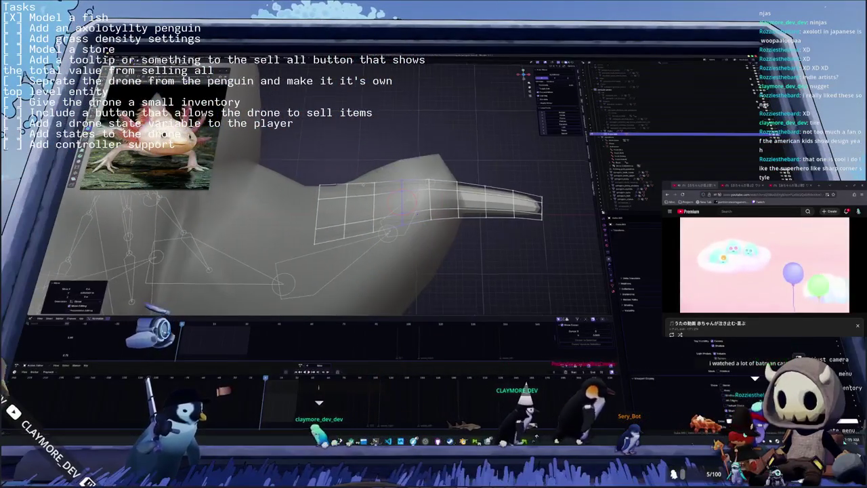
middle_click_drag(406, 203, 447, 196)
Step: Raise the tail tip further along Z to lengthen the curving fin
key("g")
key("z")
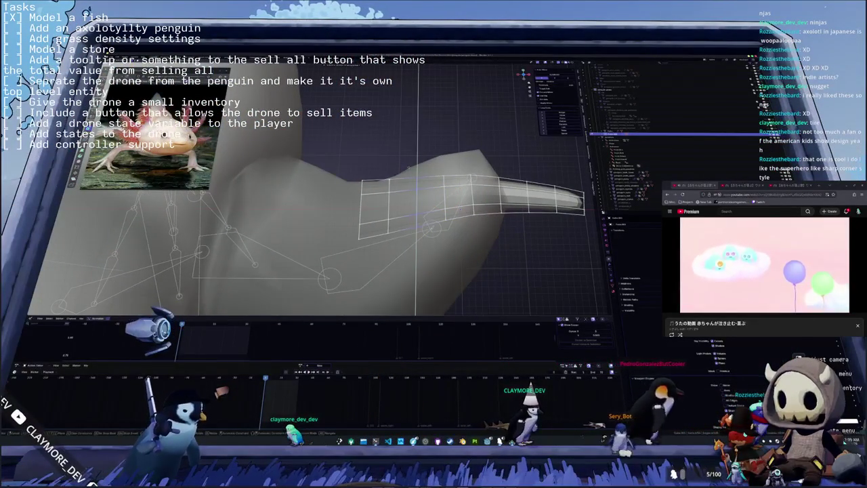
left_click(414, 201)
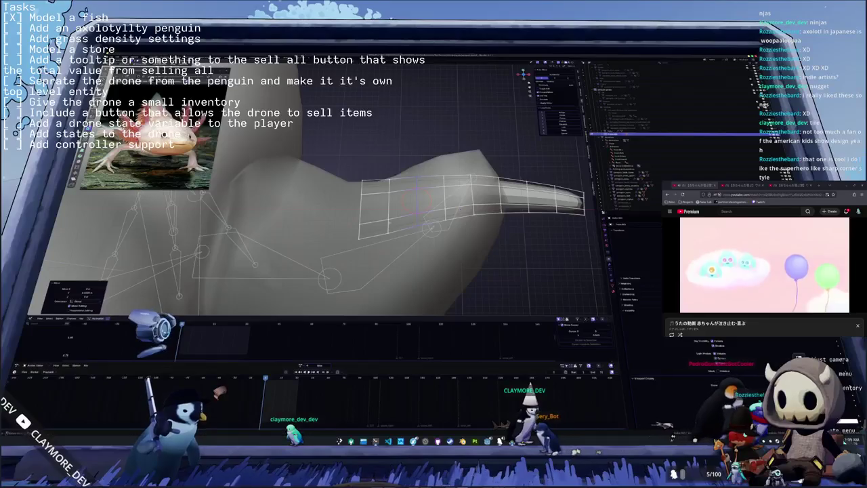
middle_click_drag(385, 167, 400, 211)
key("KP_1")
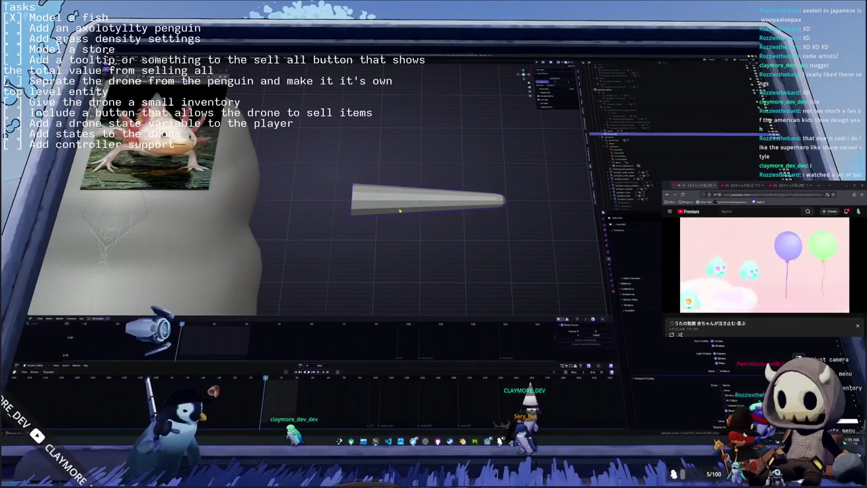
Step: Position the cone spike on the front of the penguin's head in the beak spot, then deselect it
middle_click_drag(407, 153, 406, 190)
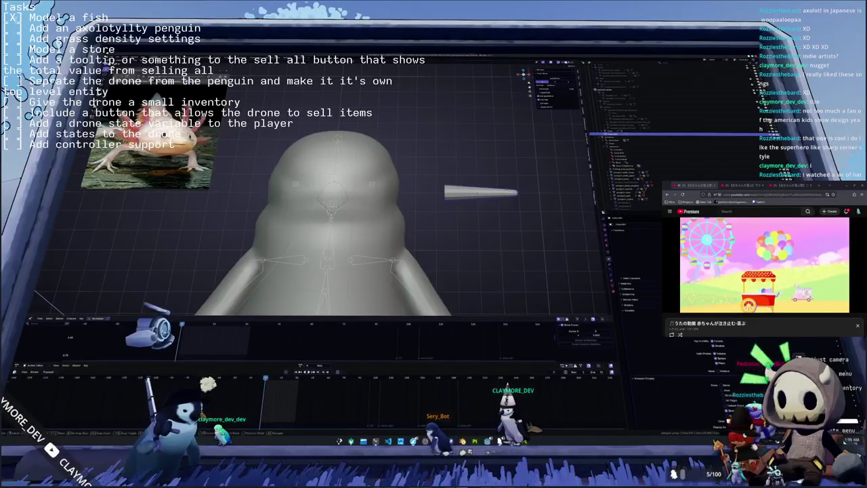
key("alt+h")
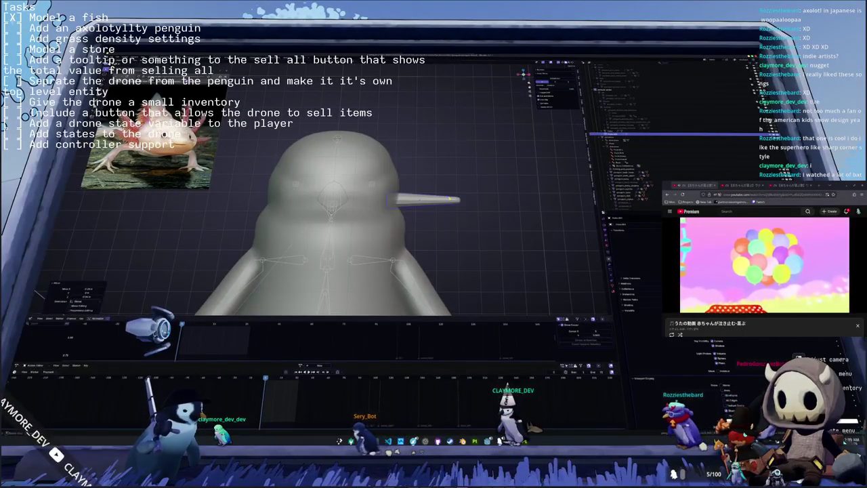
middle_click_drag(390, 195, 388, 194)
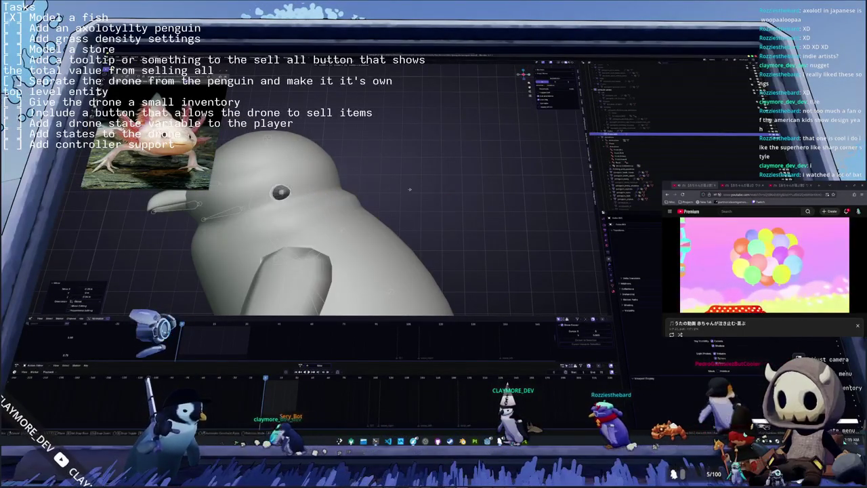
scroll(388, 194, "down", 3)
scroll(388, 194, "down", 2)
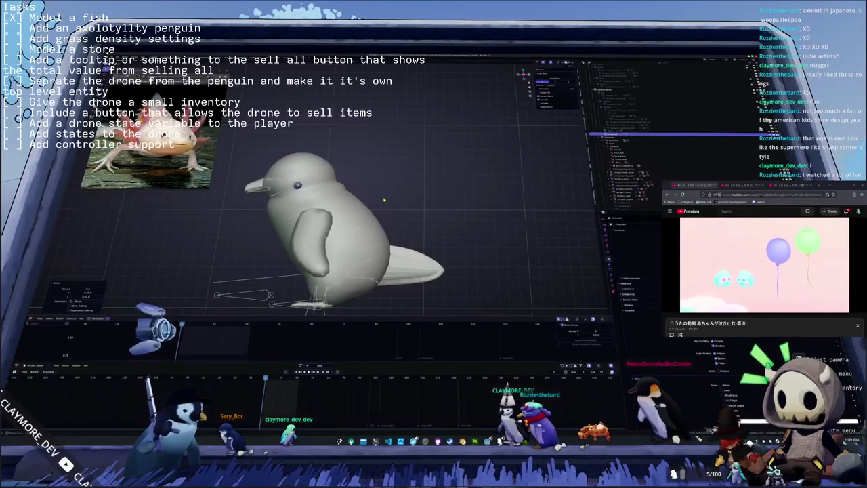
middle_click_drag(388, 194, 383, 199)
scroll(384, 199, "up", 3)
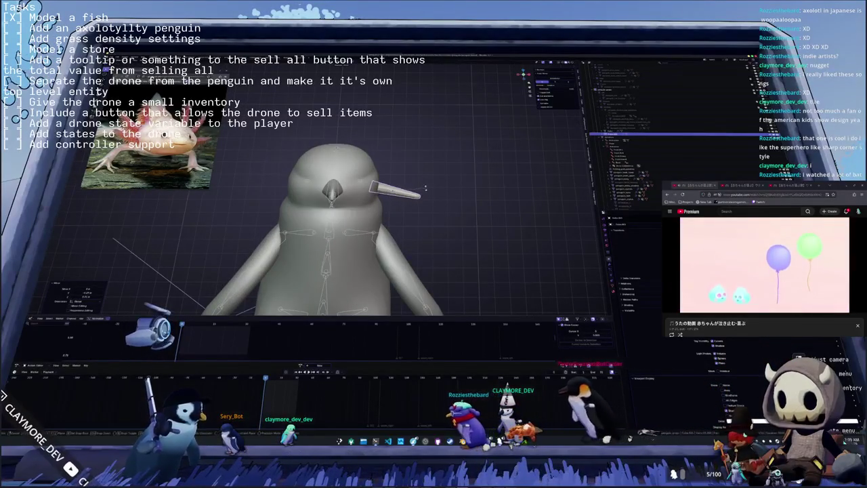
key("g")
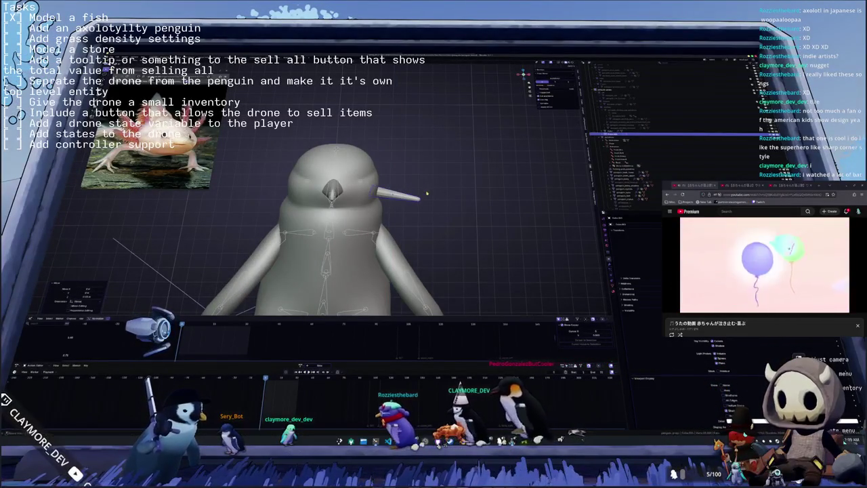
left_click(423, 193)
left_click(444, 193)
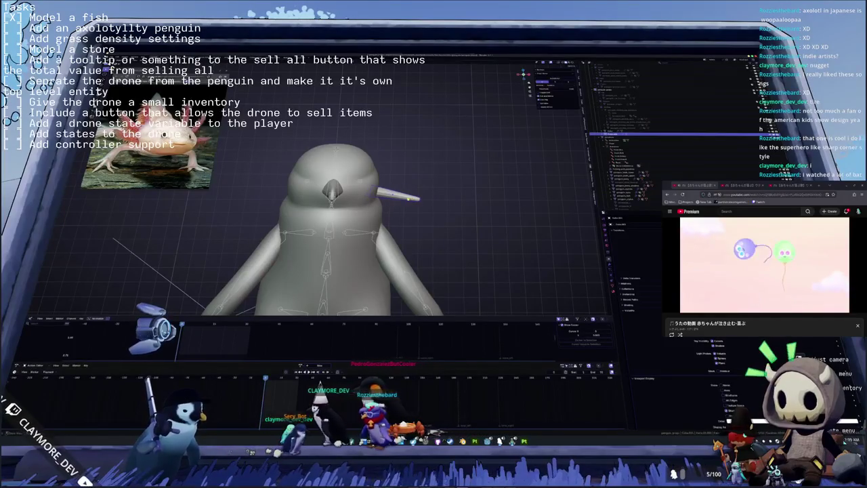
scroll(434, 197, "up", 2)
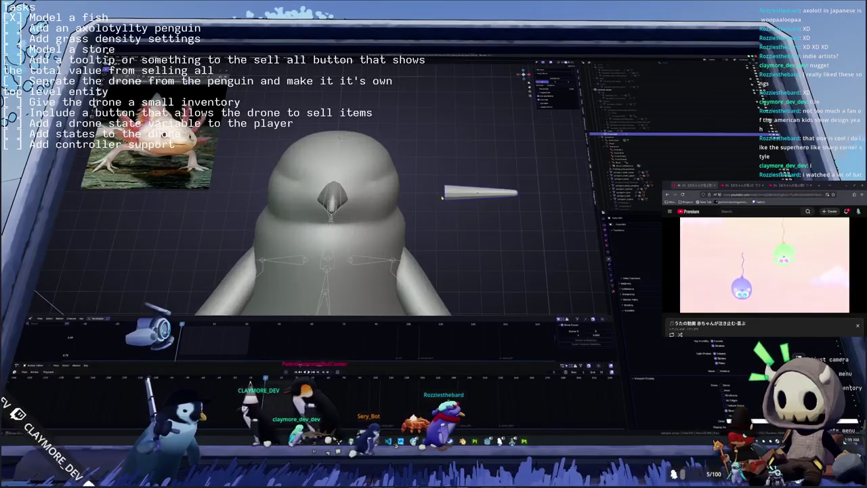
middle_click_drag(442, 197, 375, 196)
middle_click_drag(474, 204, 528, 205)
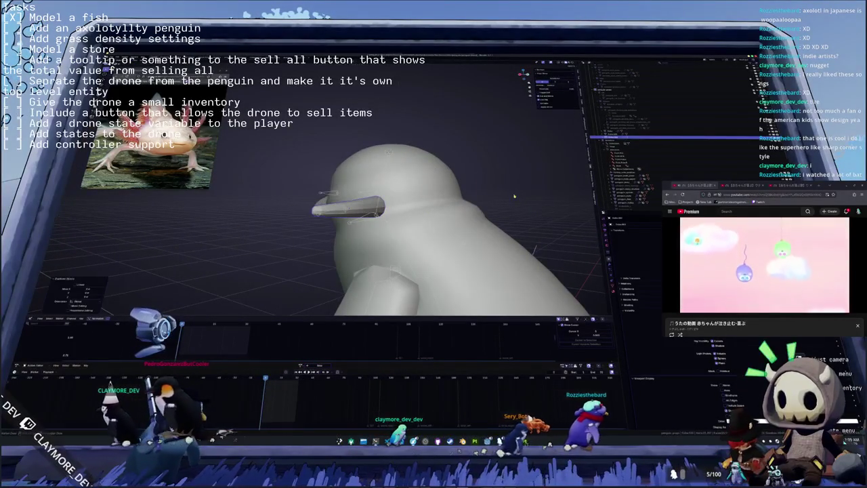
Step: Duplicate the spike upward, then extrude the lower spike's end ring in Edit Mode
key("shift+d")
mouse_move(569, 244)
middle_mouse_down()
mouse_move(593, 247)
mouse_move(476, 132)
mouse_move(493, 118)
middle_mouse_up()
key("Tab")
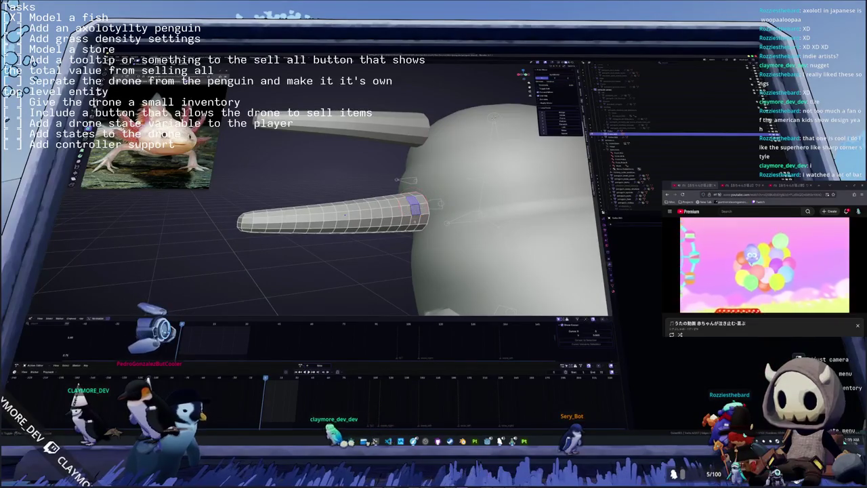
middle_click_drag(411, 228, 433, 203)
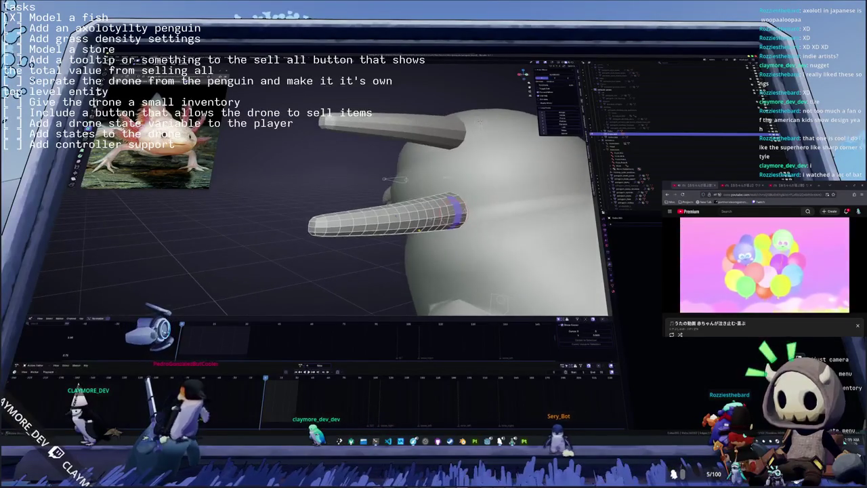
key("e")
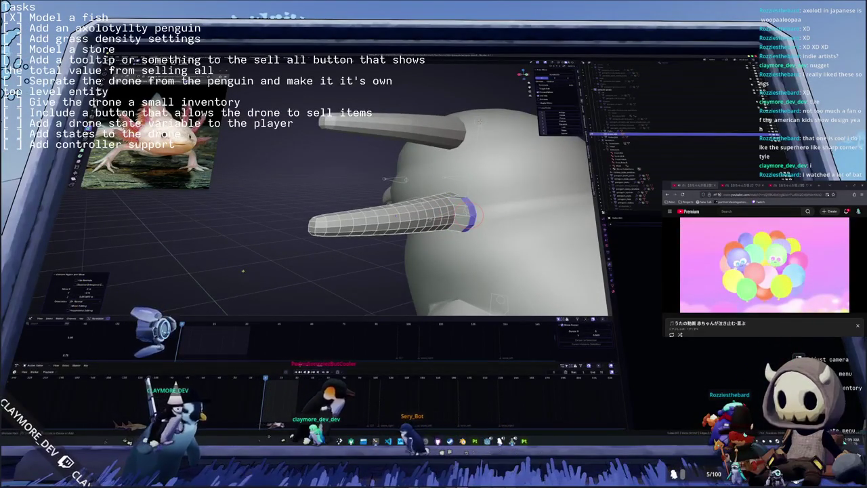
middle_click_drag(433, 203, 244, 268)
Step: Select and grow the faces at the spike's end, extrude them and scale to half size
left_click(432, 192)
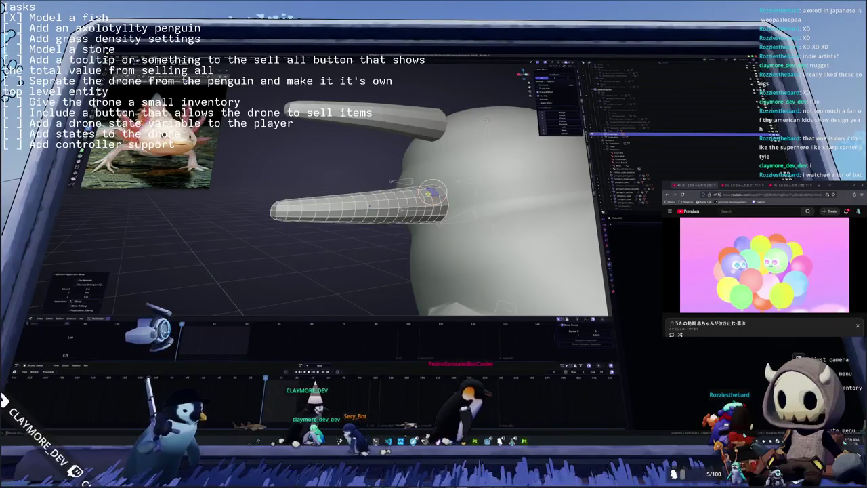
key("c")
left_click(428, 201)
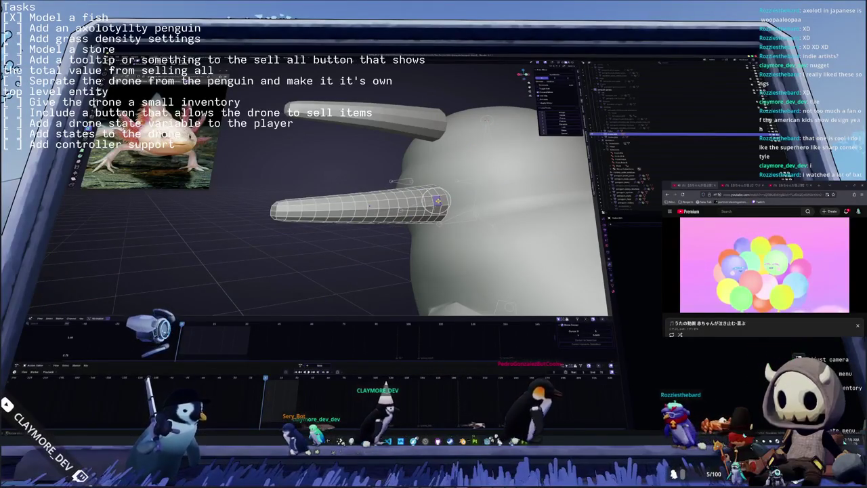
key("ctrl+KP_Add")
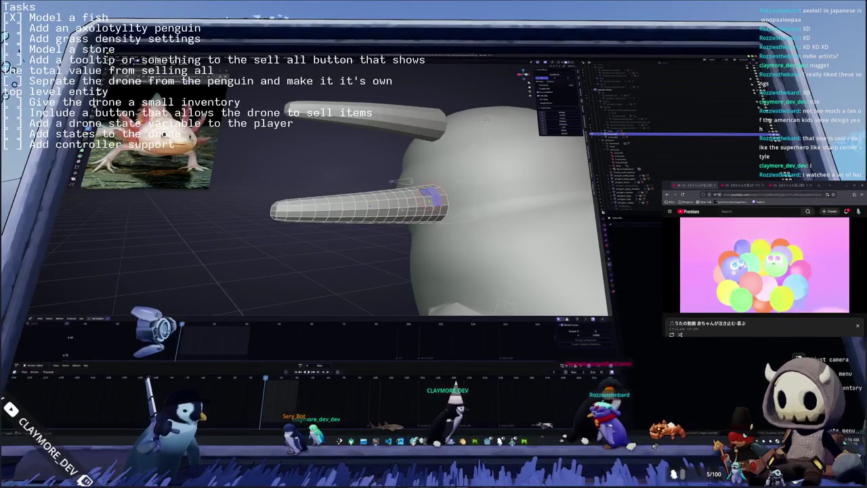
key("e")
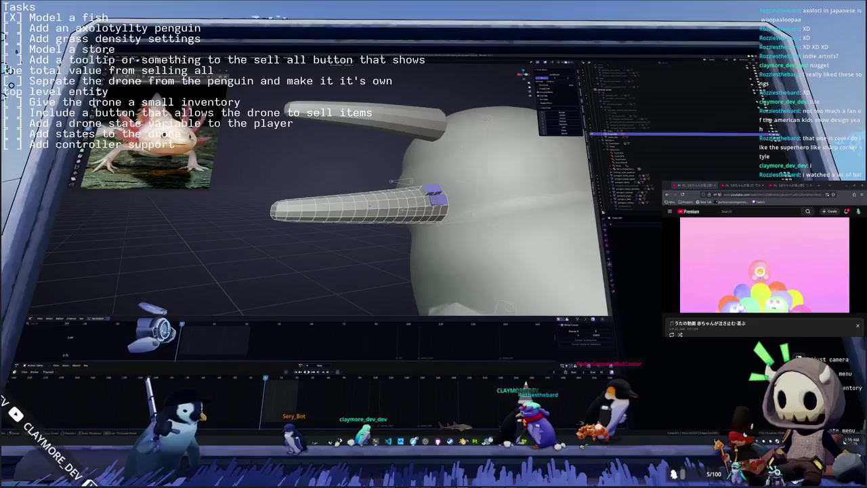
key("Return")
middle_click_drag(434, 257, 474, 257)
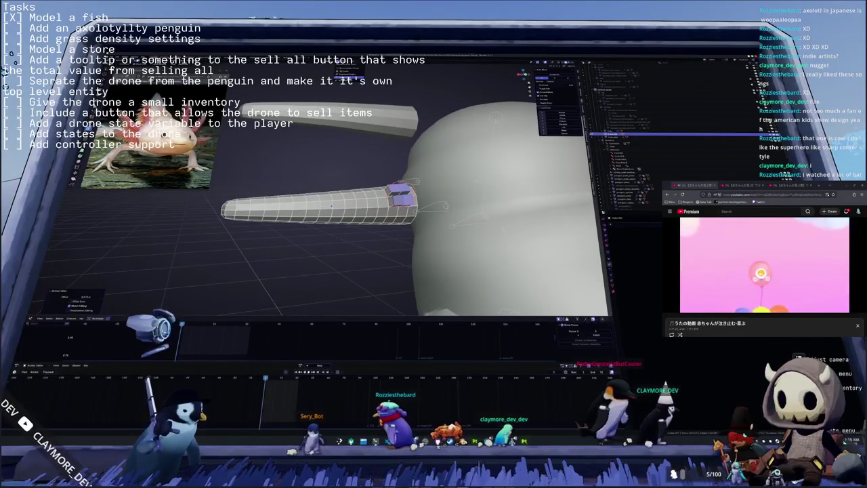
key("s")
key("Return")
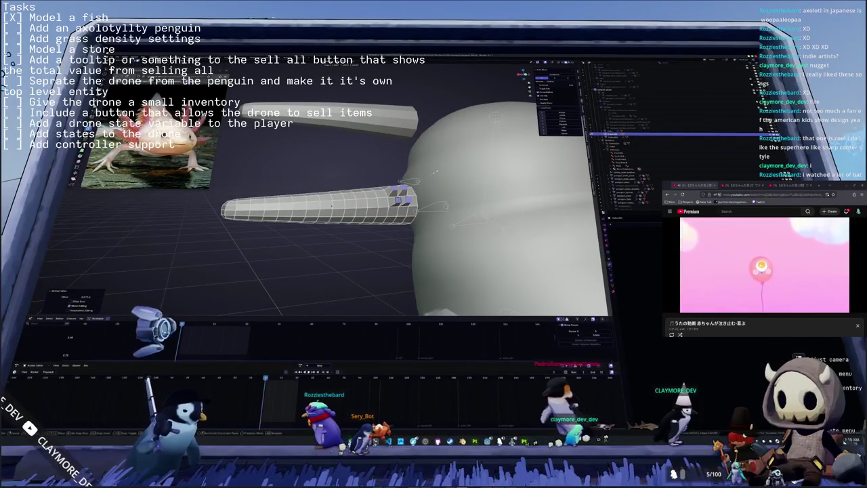
Step: Extrude the tip faces into a protrusion and shade the spike smooth
key("e")
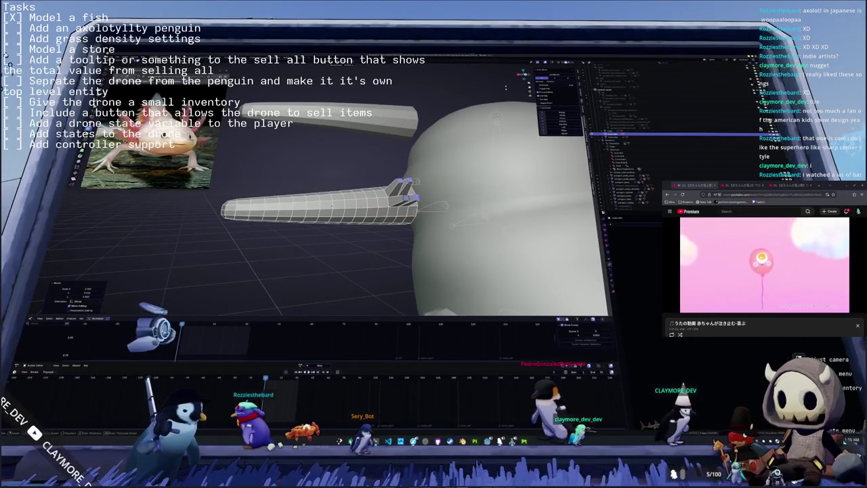
middle_click_drag(332, 205, 318, 212)
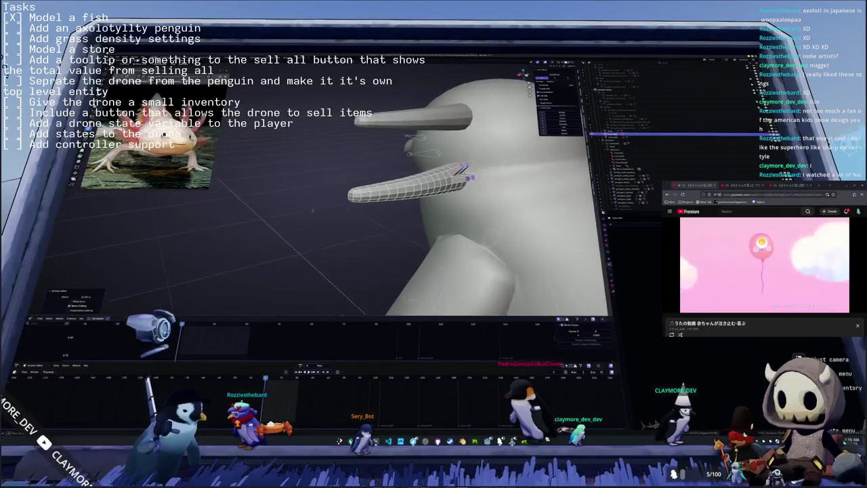
middle_click_drag(318, 212, 380, 197)
mouse_move(455, 173)
middle_mouse_down()
mouse_move(408, 194)
mouse_move(379, 223)
mouse_move(305, 199)
middle_mouse_up()
right_click(355, 220)
left_click(372, 226)
Step: Undo the extruded tip branch and its extra face selection
key("Tab")
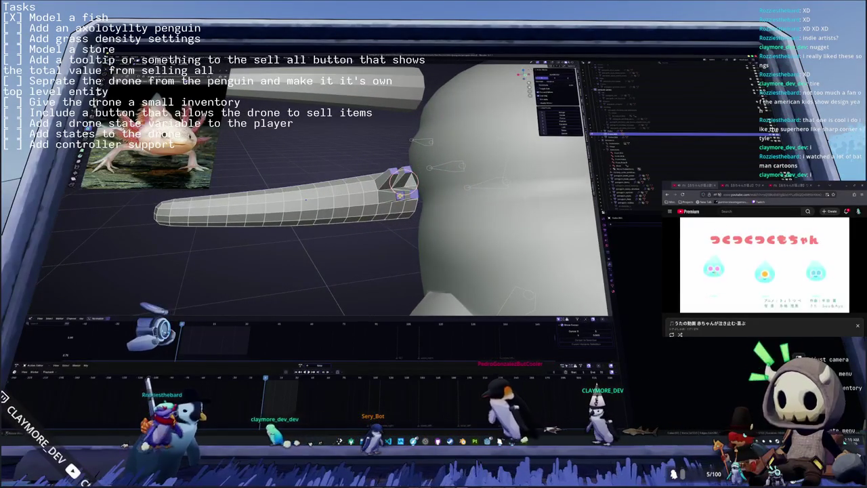
left_click_drag(403, 180, 405, 181)
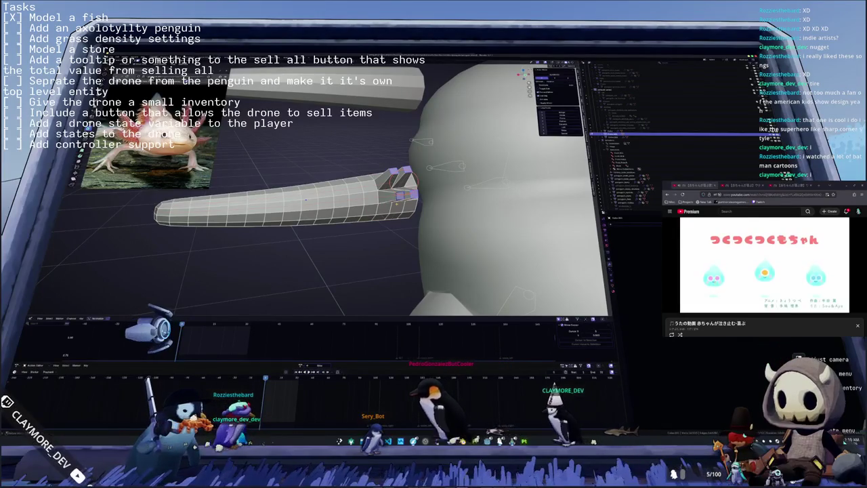
key("ctrl+z")
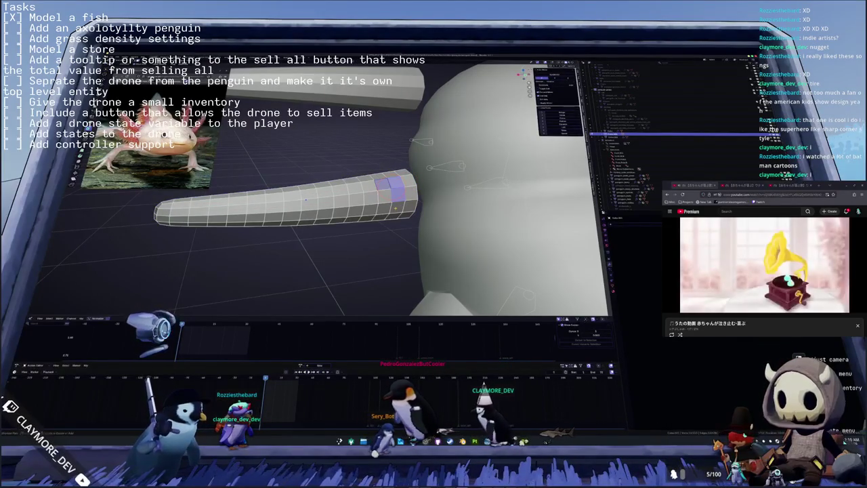
key("ctrl+z")
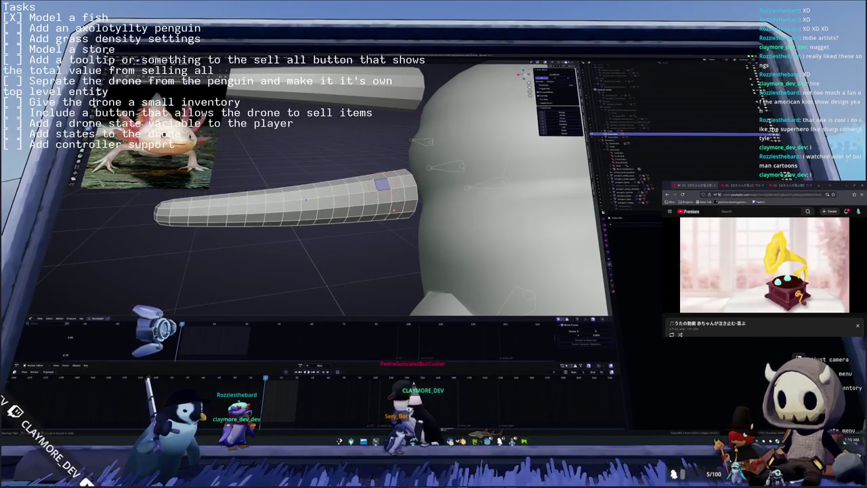
middle_click_drag(392, 210, 393, 176)
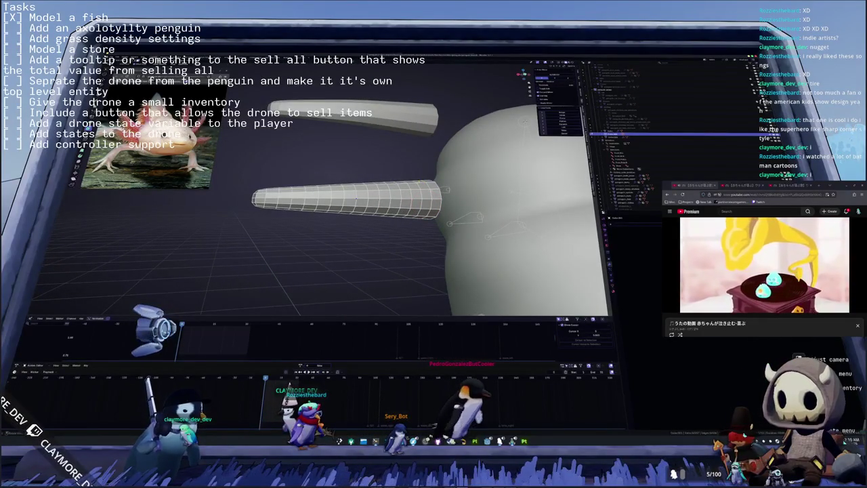
key("c")
middle_click_drag(418, 181, 406, 196)
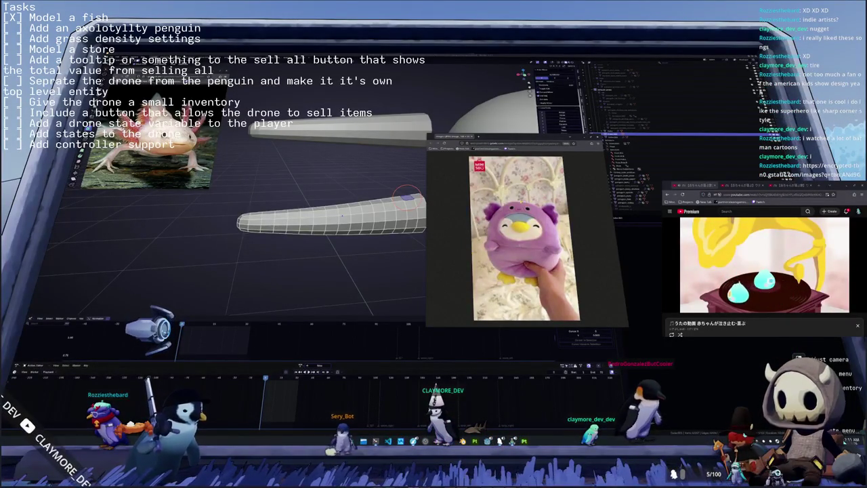
mouse_move(342, 216)
middle_mouse_down()
mouse_move(438, 218)
mouse_move(384, 232)
mouse_move(425, 193)
middle_mouse_up()
key("KP_Decimal")
scroll(418, 214, "down", 2)
scroll(417, 214, "down", 3)
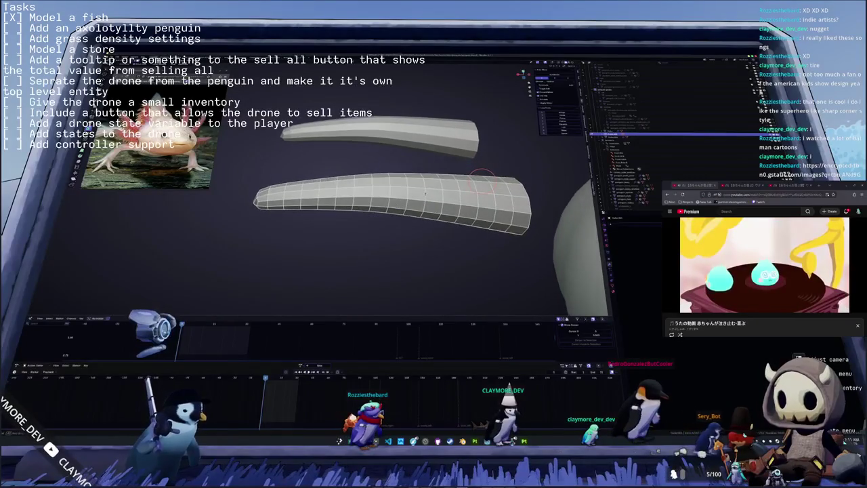
mouse_move(482, 177)
middle_mouse_down()
mouse_move(439, 164)
mouse_move(449, 208)
mouse_move(438, 228)
mouse_move(430, 226)
mouse_move(430, 169)
middle_mouse_up()
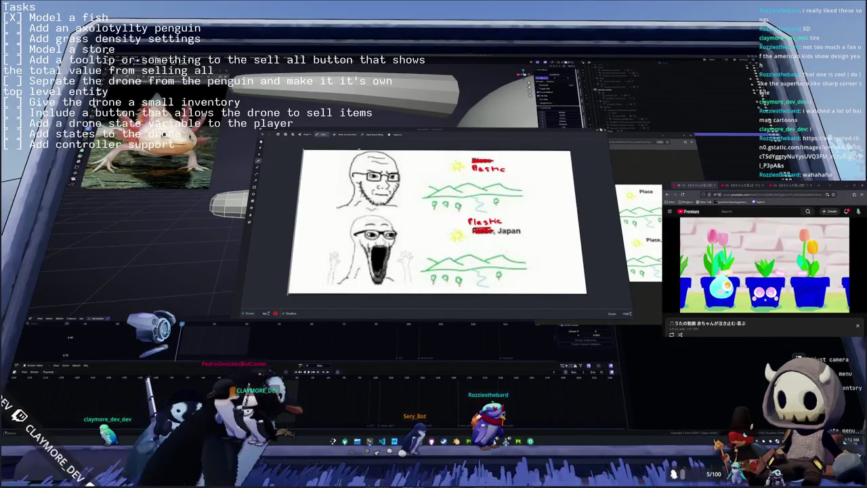
Step: Switch from the meme drawing window back to Blender with Alt+Tab
key("alt+Tab")
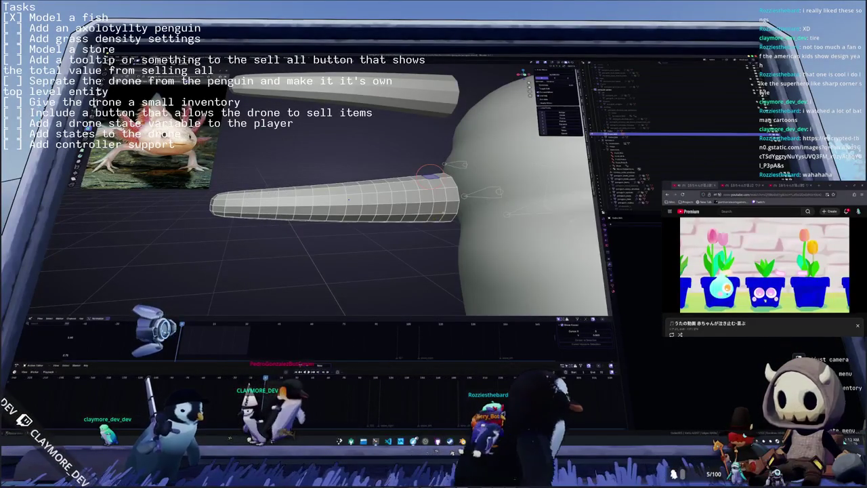
Step: Rotate the head's horn spike, then duplicate it and place the copy just above
mouse_move(406, 169)
middle_mouse_down()
mouse_move(406, 203)
mouse_move(447, 219)
mouse_move(389, 239)
middle_mouse_up()
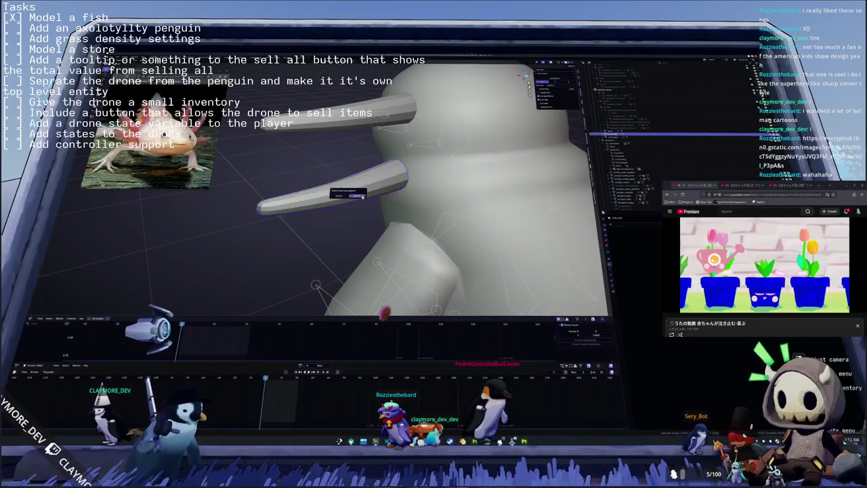
middle_click_drag(420, 196, 393, 310)
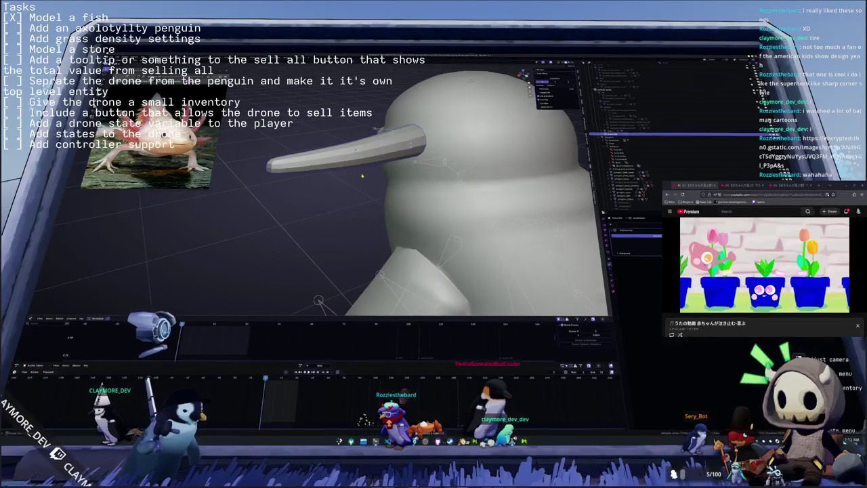
middle_click_drag(344, 159, 364, 179)
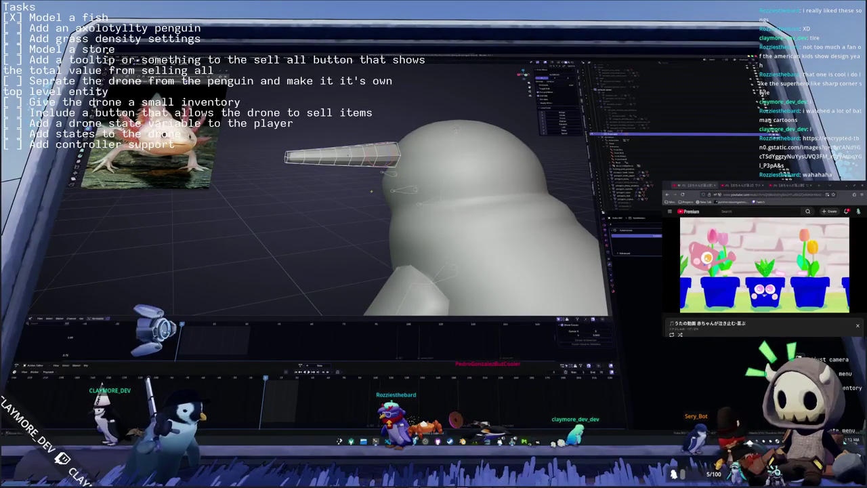
middle_click_drag(440, 203, 379, 210)
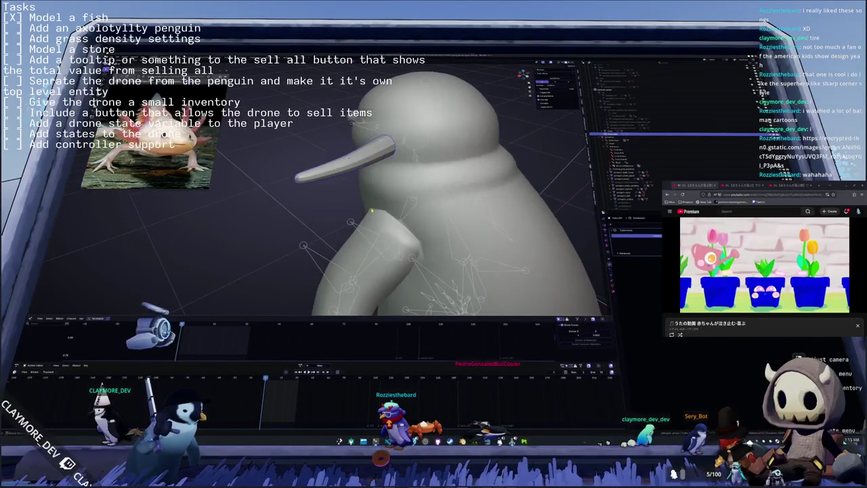
key("r")
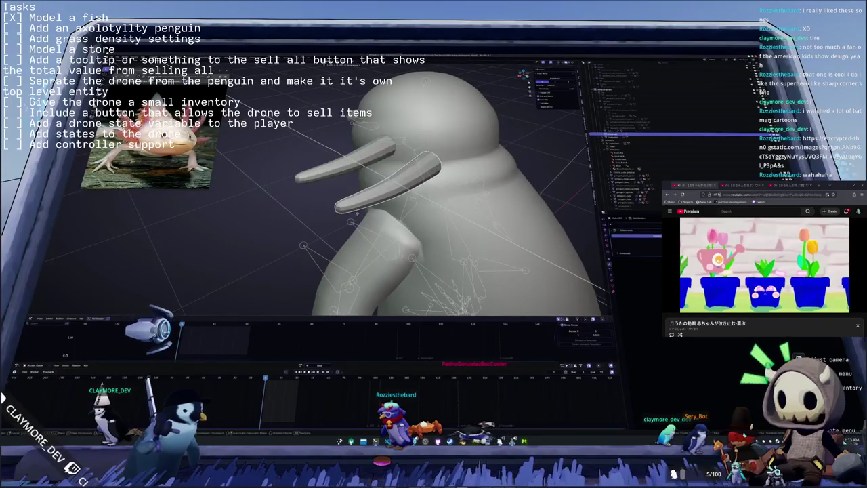
left_click(351, 185)
key("shift+d")
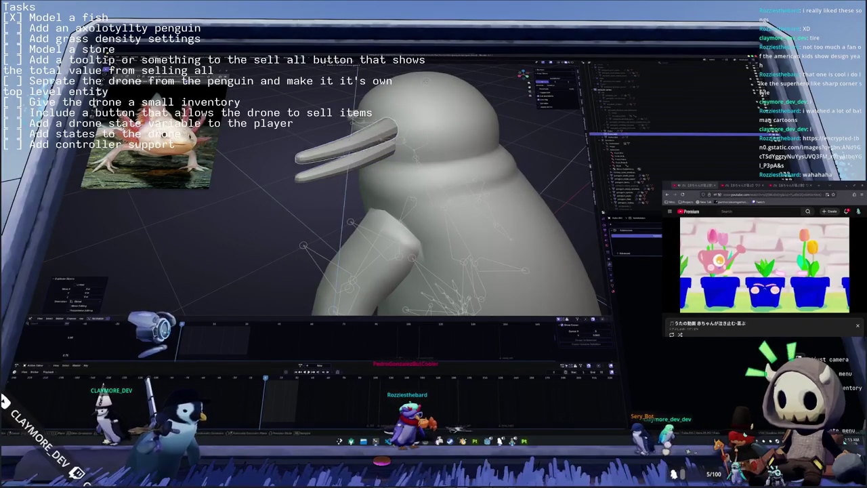
left_click(355, 166)
middle_click_drag(356, 166, 365, 179)
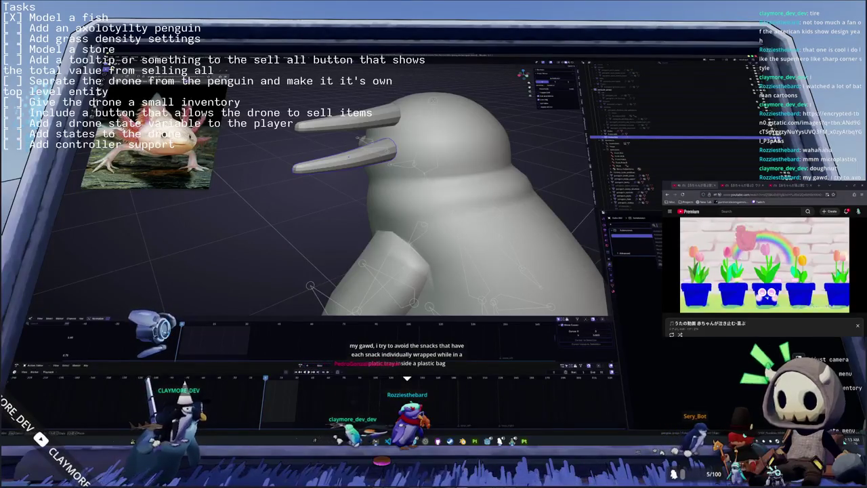
Step: Leave the Subdivision modifier panel for the horn's Object properties tab
left_click(612, 229)
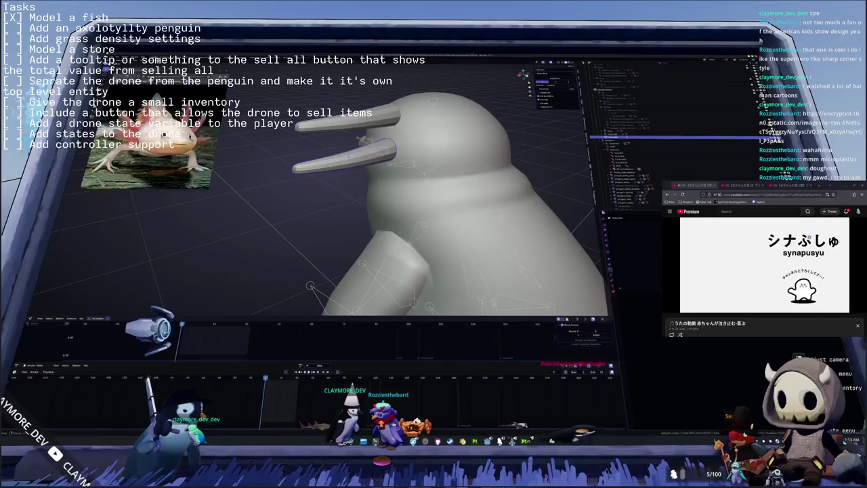
left_click(612, 234)
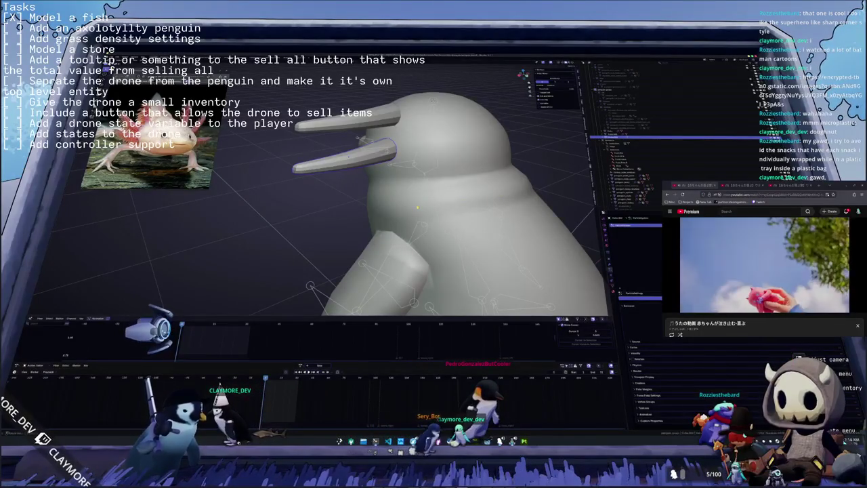
Step: Select the upper horn spike and tilt it with a rotation
middle_click_drag(433, 203, 416, 203)
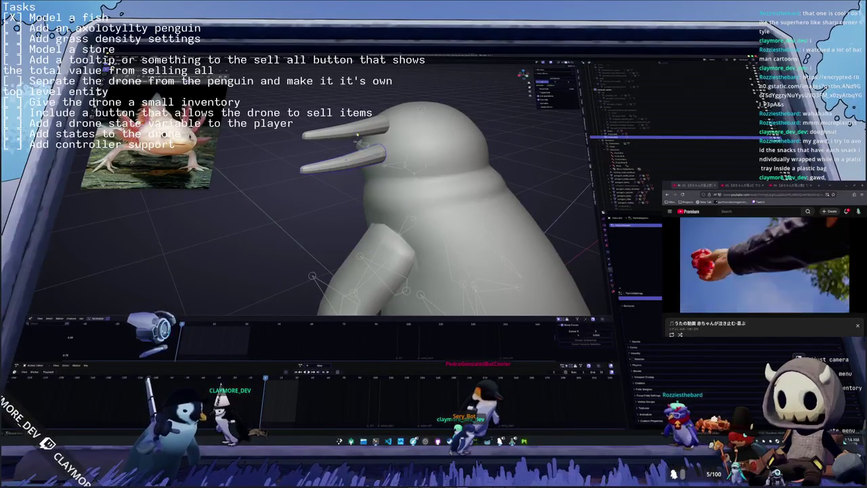
left_click(348, 161)
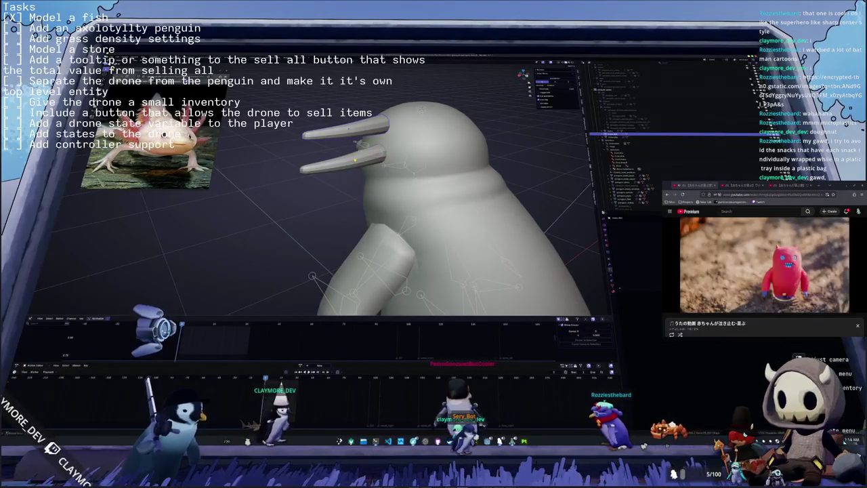
left_click(365, 129)
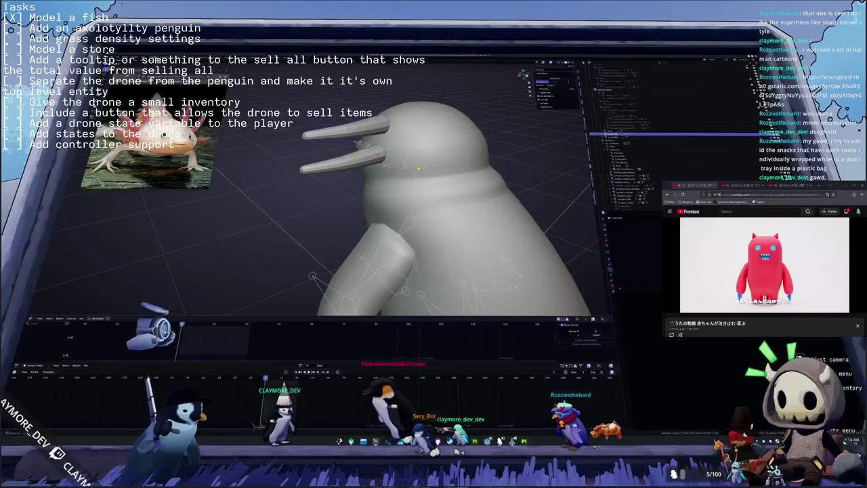
key("r")
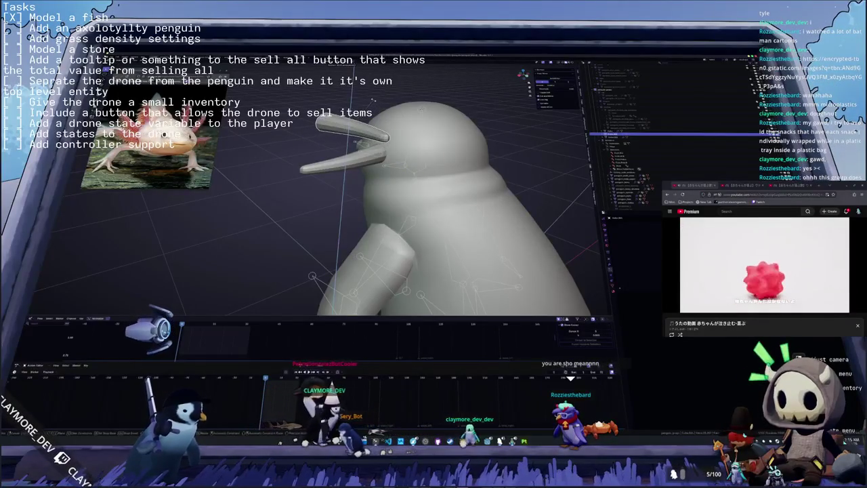
key("Return")
Step: Add an Array modifier to the upper horn so its copies repeat in a row
middle_click_drag(407, 237, 447, 231)
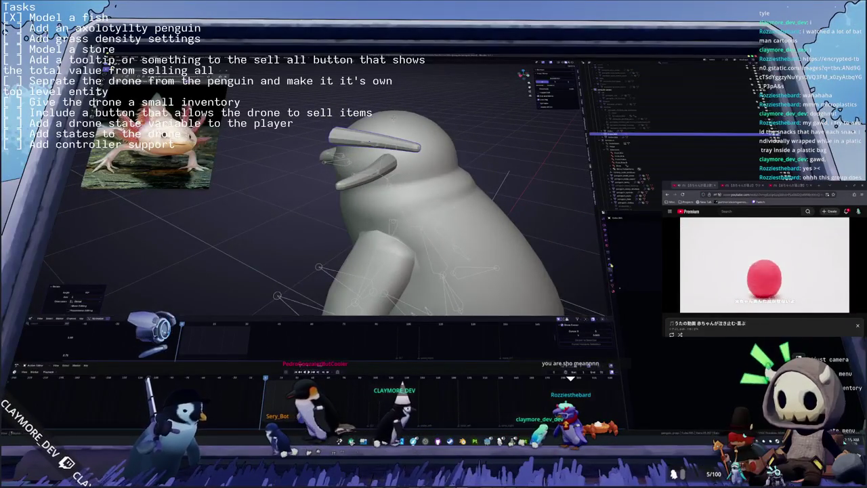
right_click(635, 224)
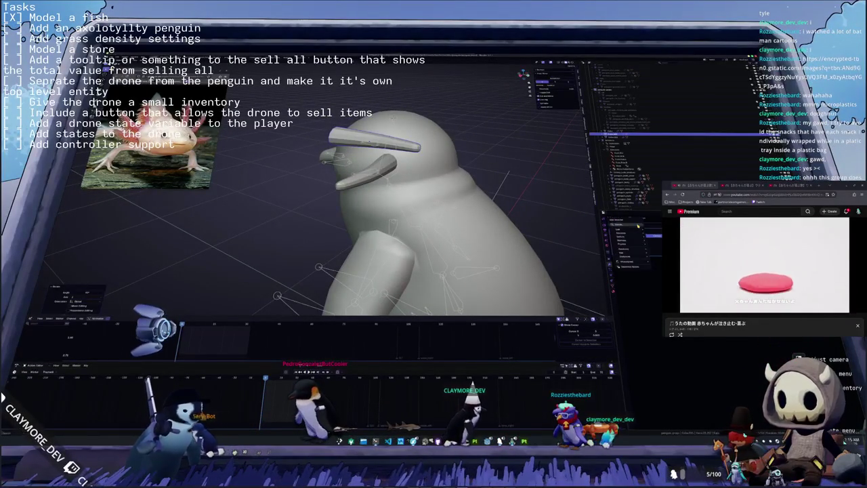
left_click(637, 225)
left_click(652, 232)
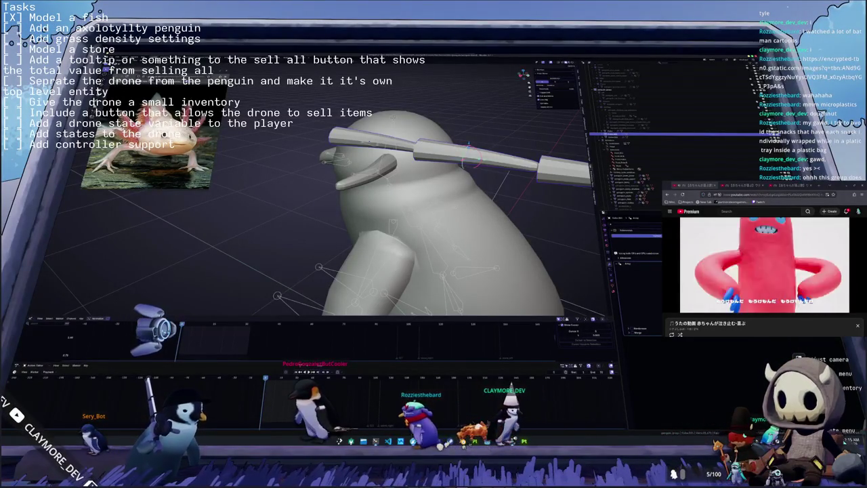
Step: Try a radial rotation of the horn copies, then undo it twice
key("r")
left_click(519, 203)
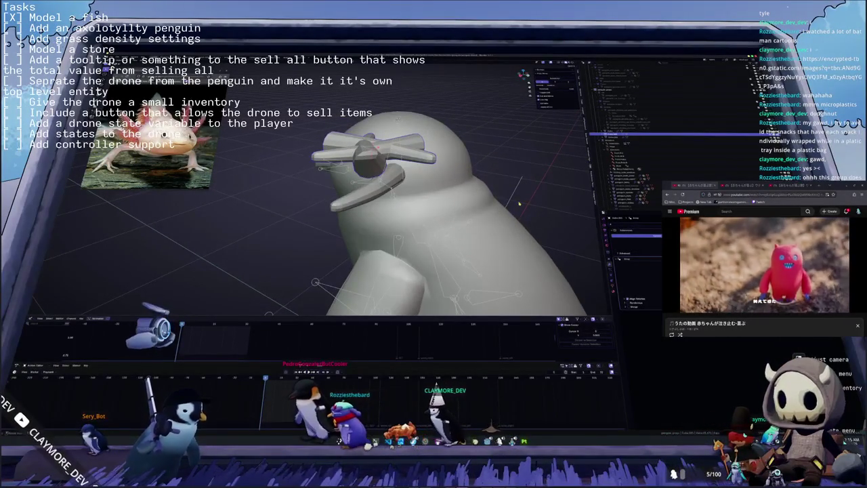
key("ctrl+z")
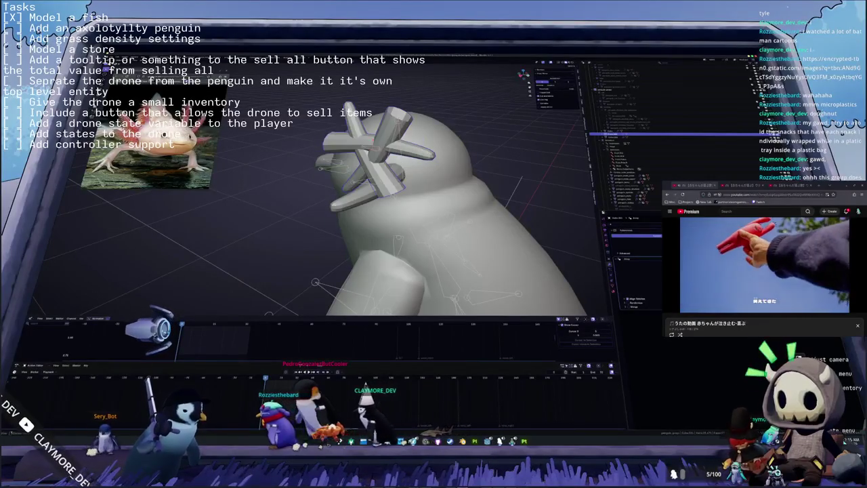
key("ctrl+z")
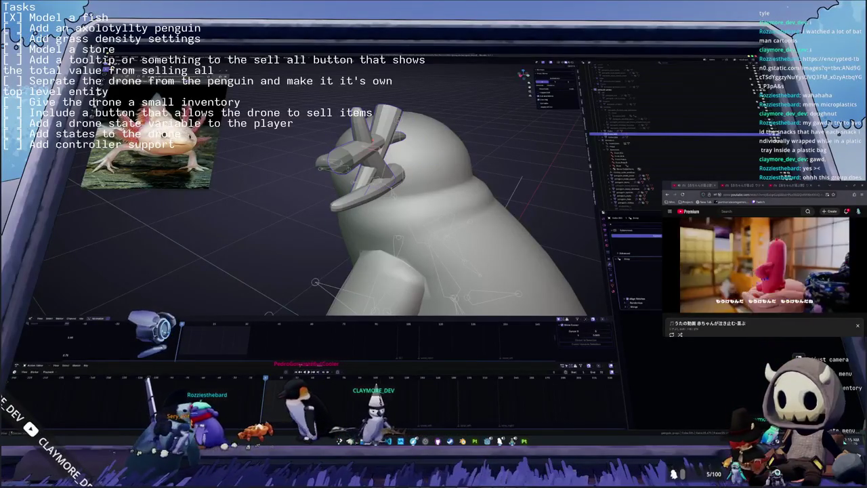
Step: Rotate one spike to spread the cluster, then repeat it to add more spikes
middle_click_drag(440, 203, 413, 203)
left_click(379, 148)
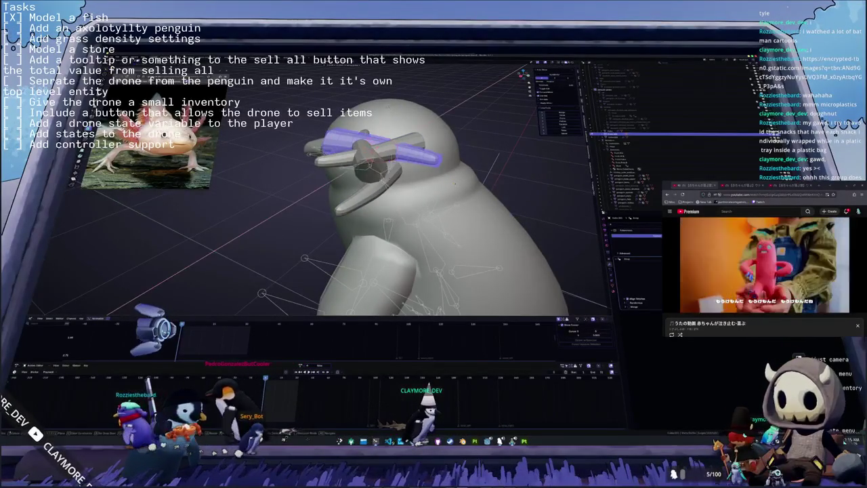
key("r")
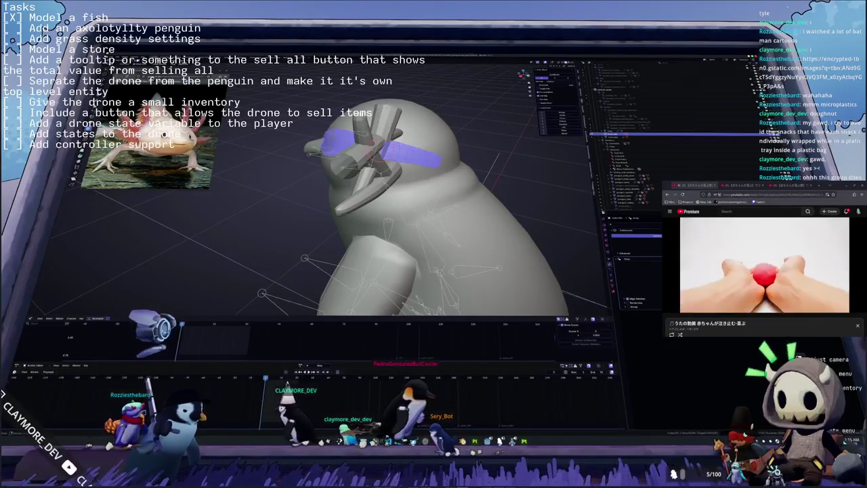
middle_click_drag(474, 203, 507, 191)
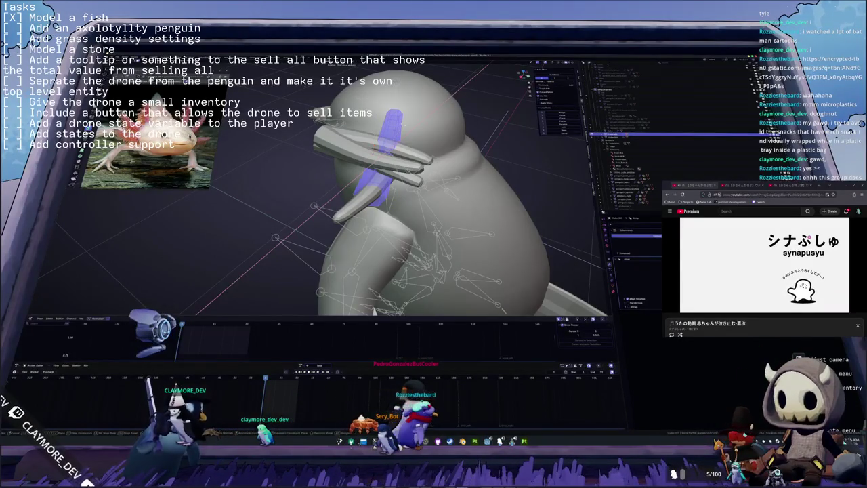
mouse_move(380, 169)
middle_mouse_down()
mouse_move(399, 124)
mouse_move(428, 135)
mouse_move(425, 121)
middle_mouse_up()
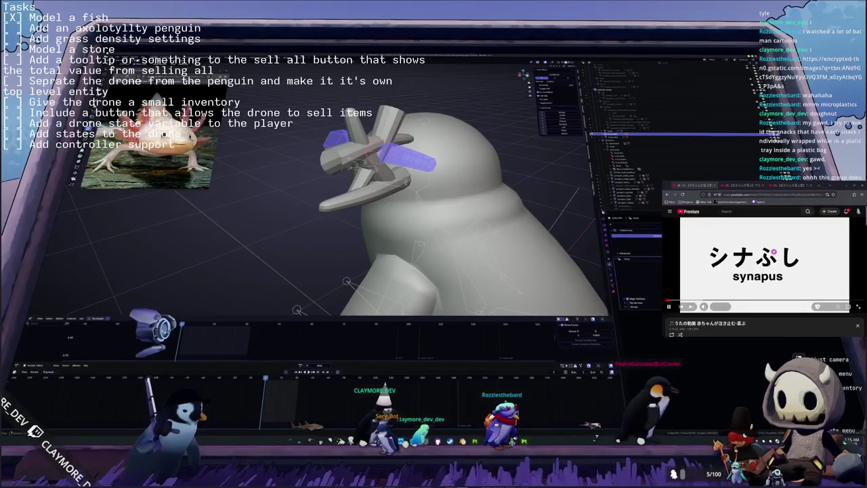
key("shift+r")
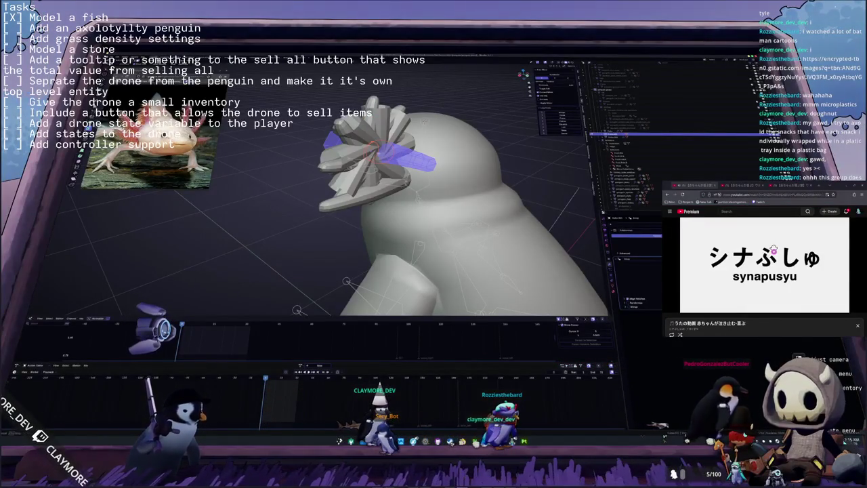